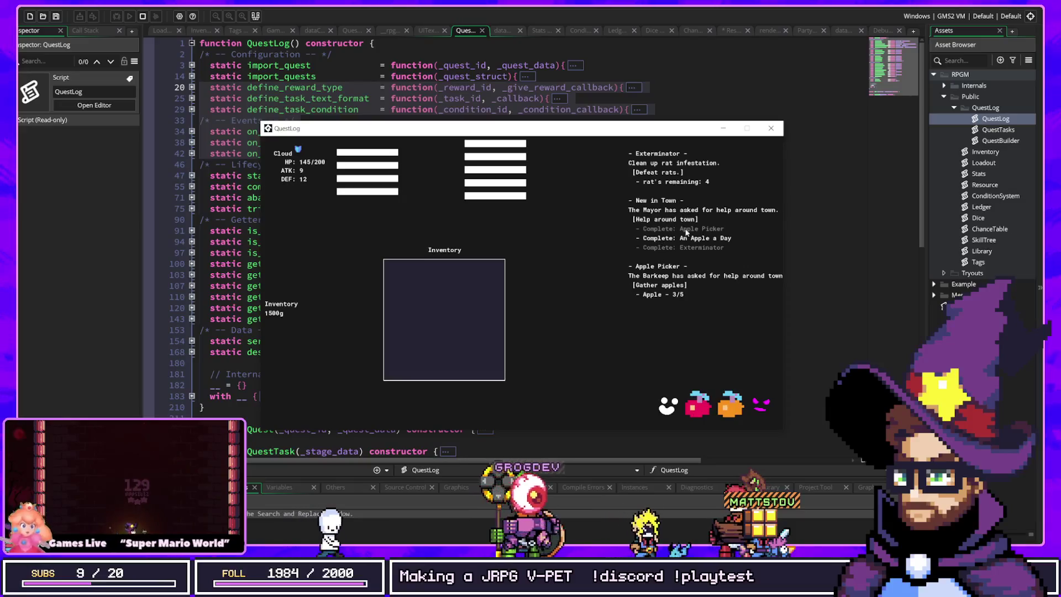
Step: Relaunch the QuestLog demo with the debugger, close the game, then start debugging again
left_click(776, 133)
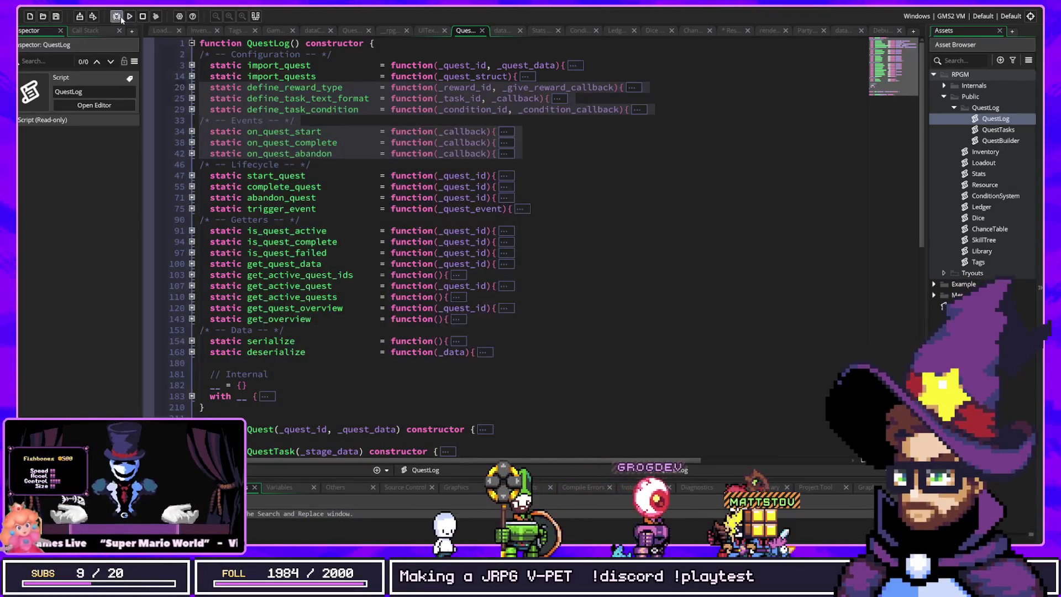
left_click(120, 19)
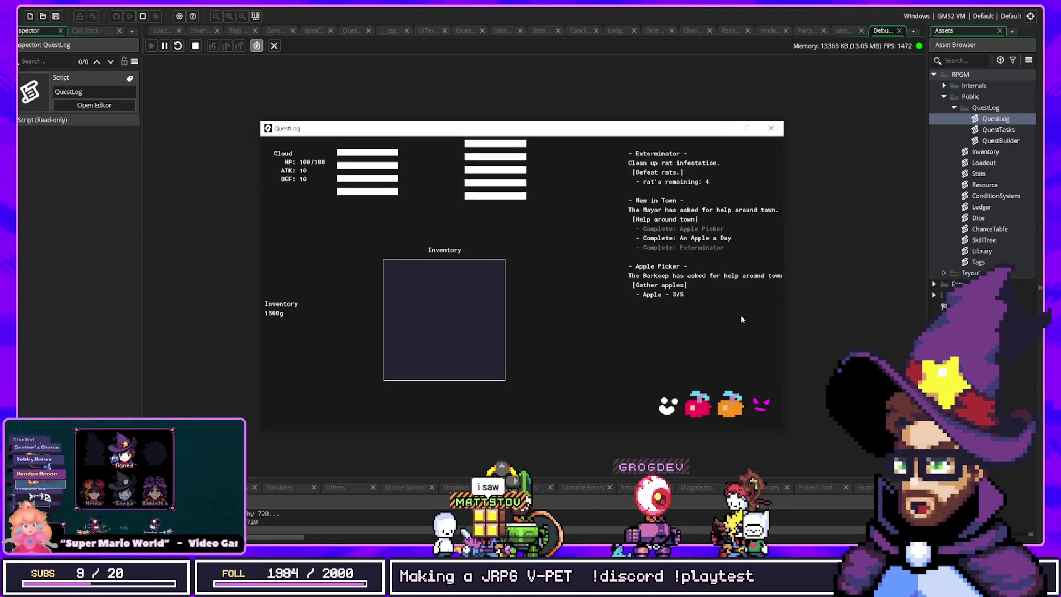
left_click(770, 128)
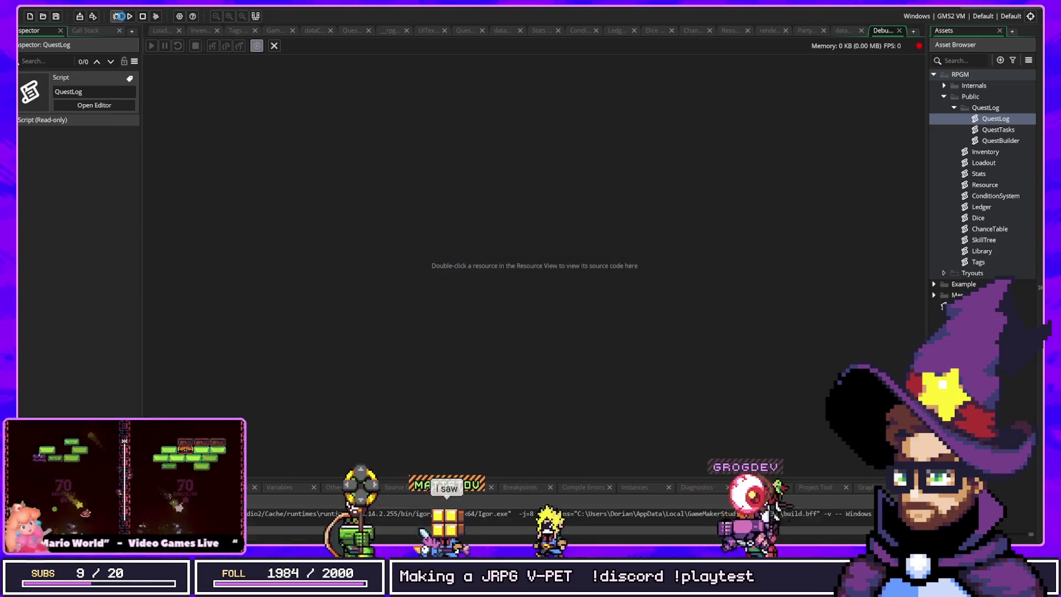
left_click(119, 16)
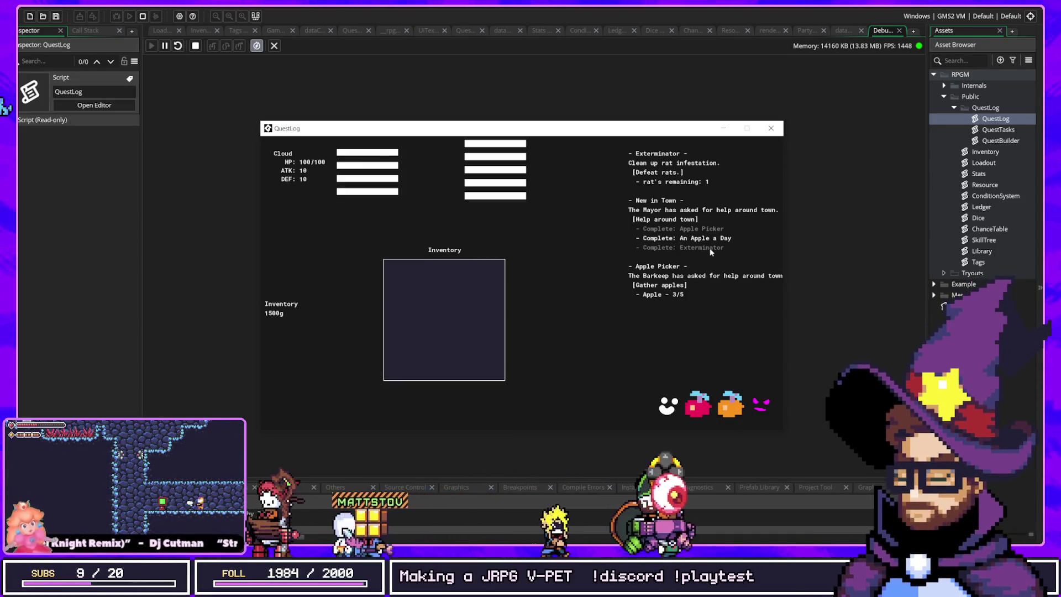
Step: Open and scroll through the Loadout script, then open the Stats script
double_click(983, 163)
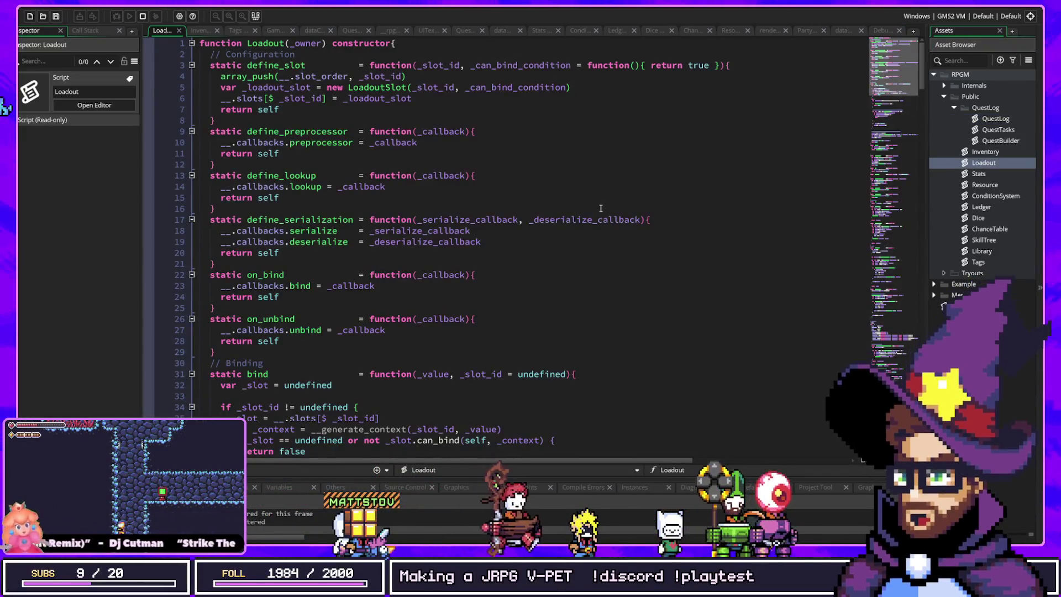
scroll(597, 209, "down", 6)
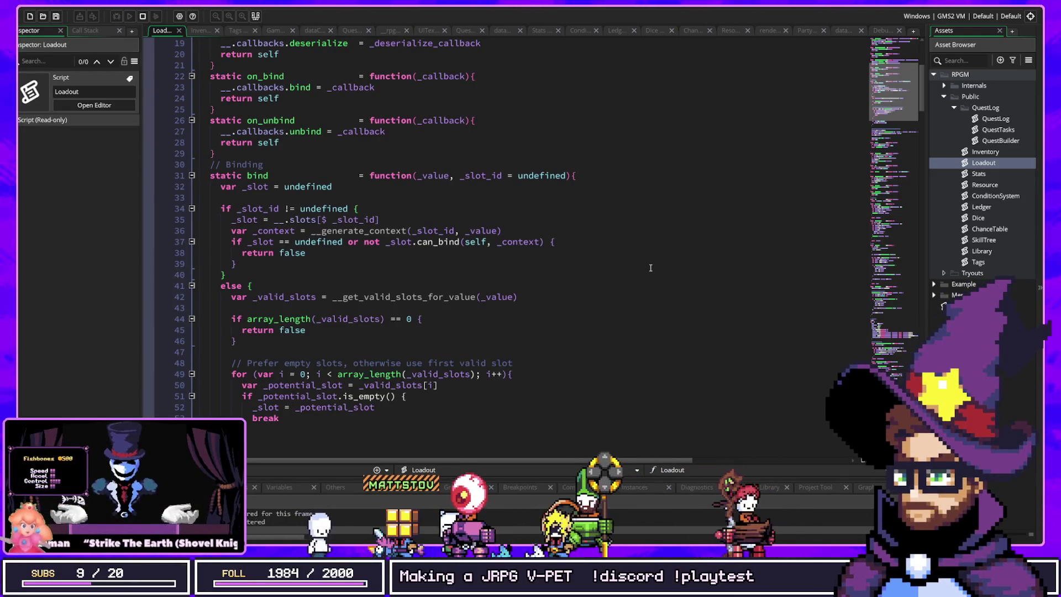
double_click(976, 174)
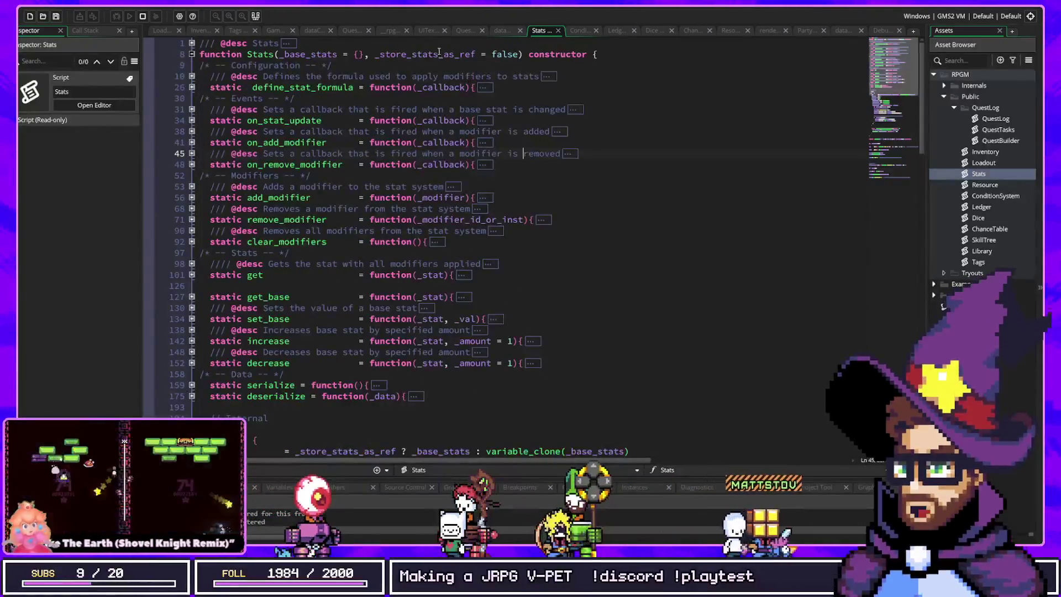
Step: Trace _store_stats_as_ref from its false default on line 8 to the variable_clone assignment
left_click(509, 56)
left_click(443, 50)
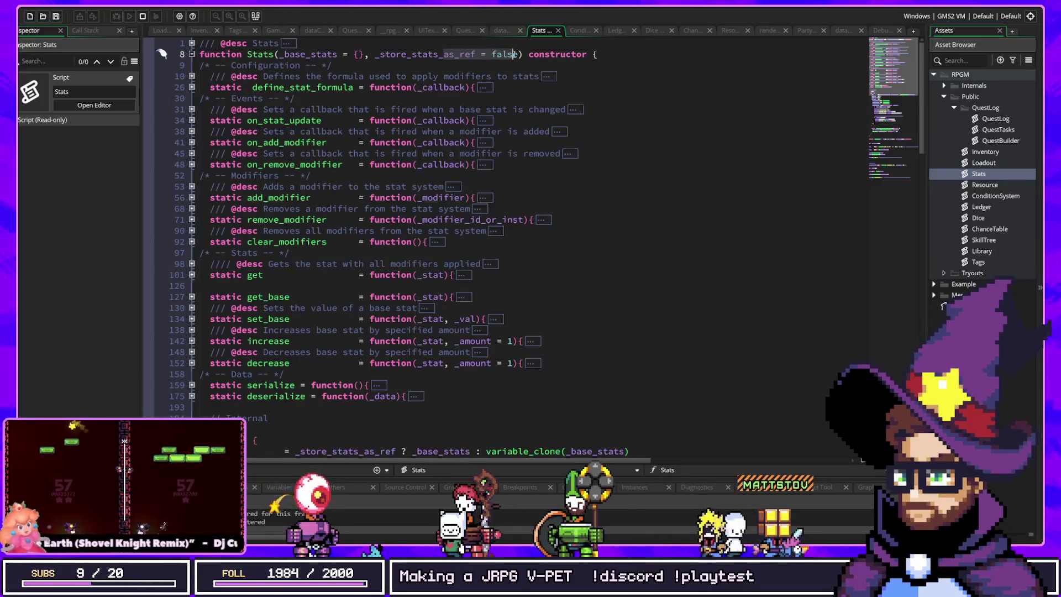
scroll(505, 140, "down", 6)
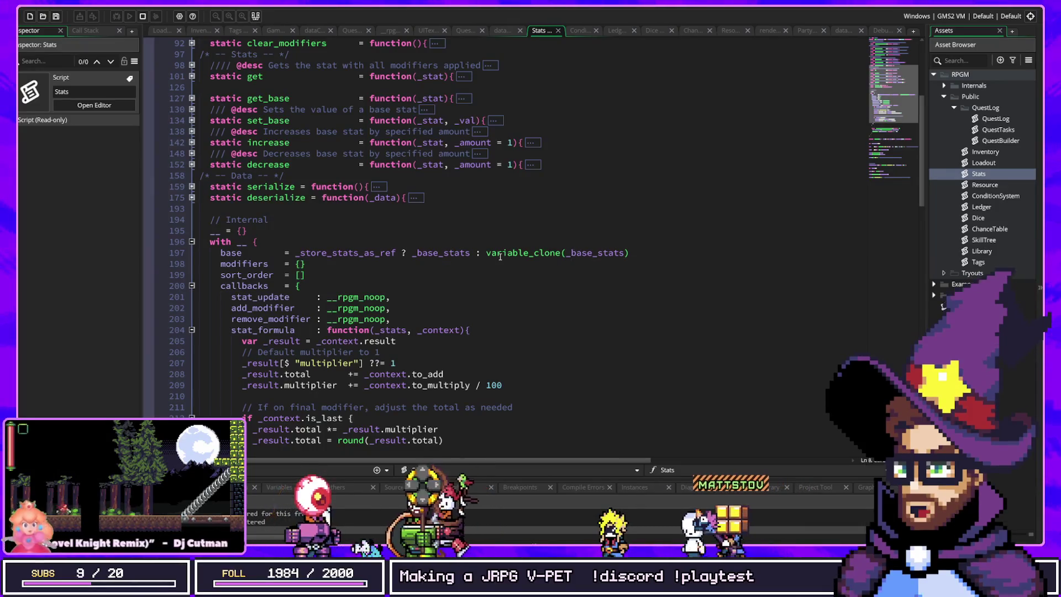
left_click(224, 252)
scroll(317, 212, "up", 6)
left_click(294, 57)
scroll(493, 222, "down", 4)
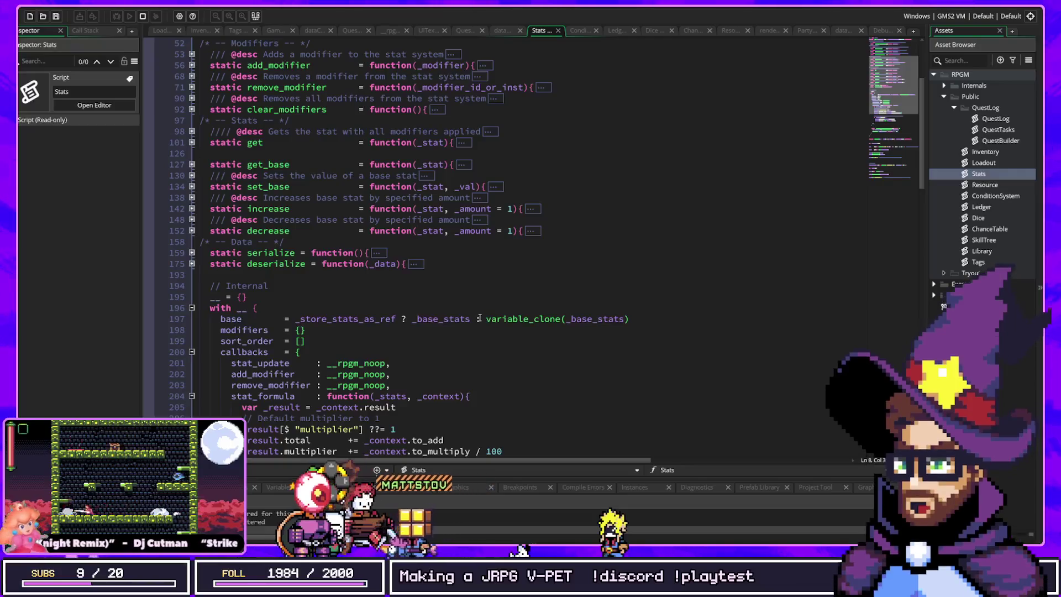
left_click_drag(487, 319, 624, 325)
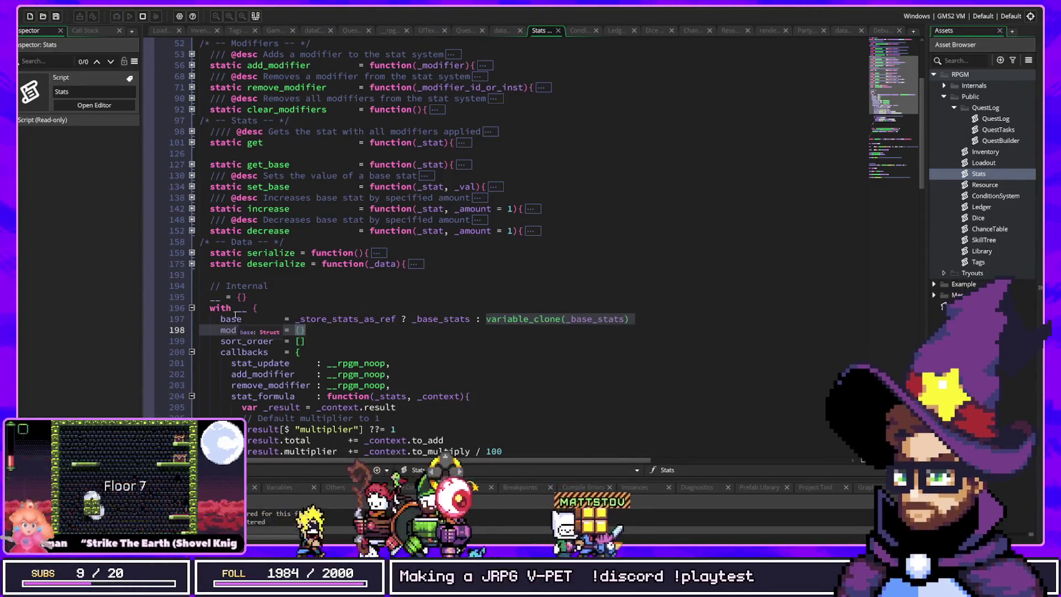
scroll(236, 315, "up", 4)
Step: Highlight all uses of _base_stats and _store_stats_as_ref, then the variable_clone call on line 197
left_click(307, 54)
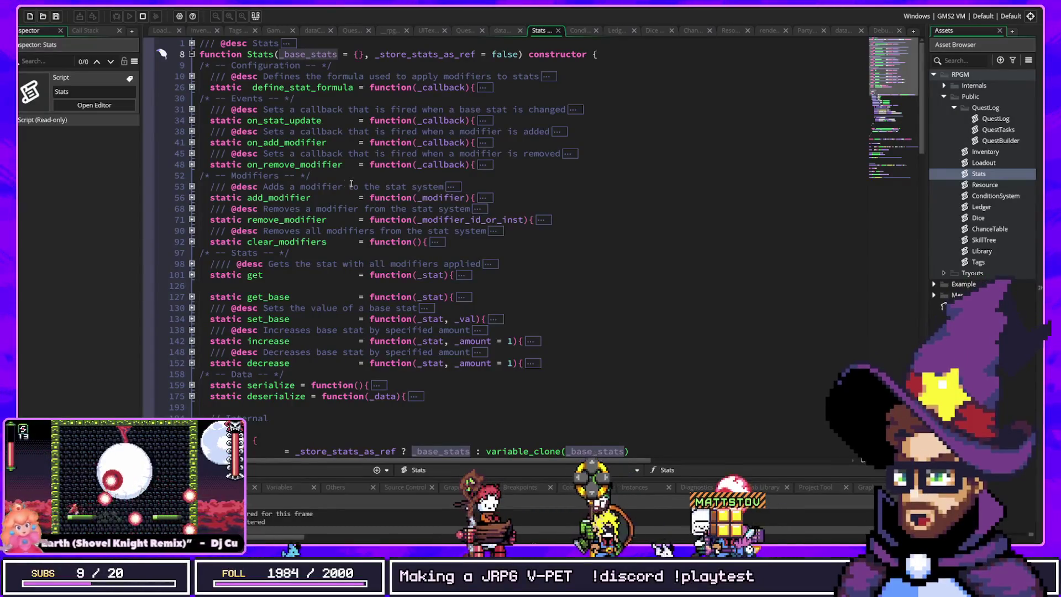
left_click(271, 53)
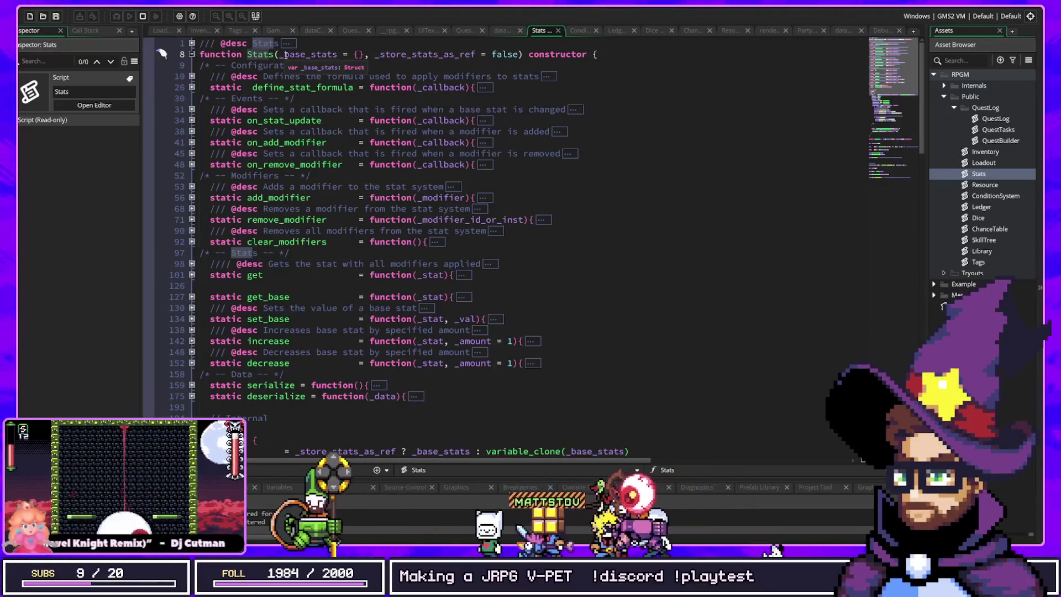
left_click(476, 54)
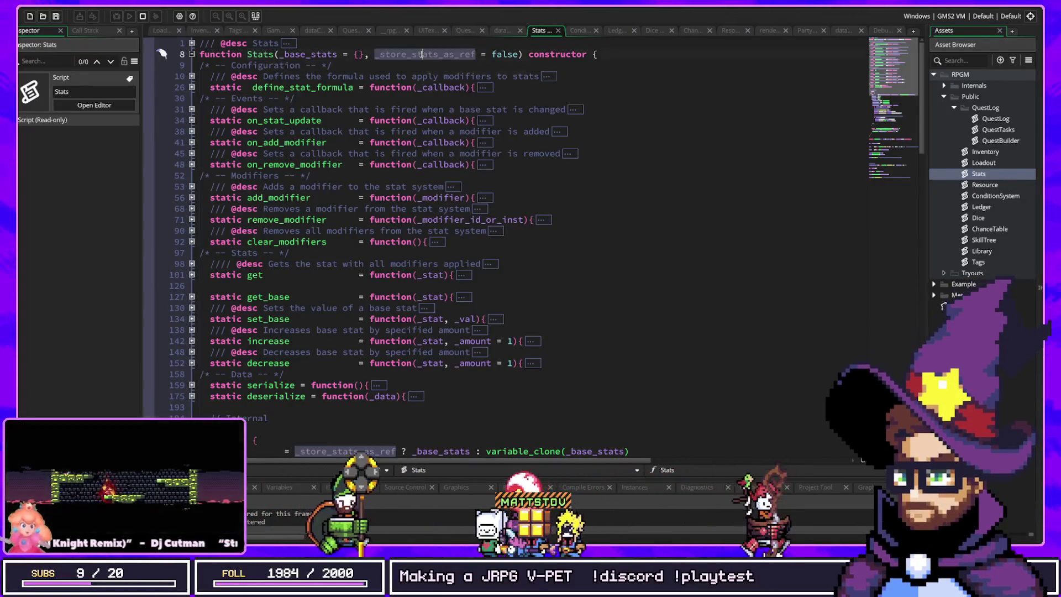
scroll(509, 221, "down", 2)
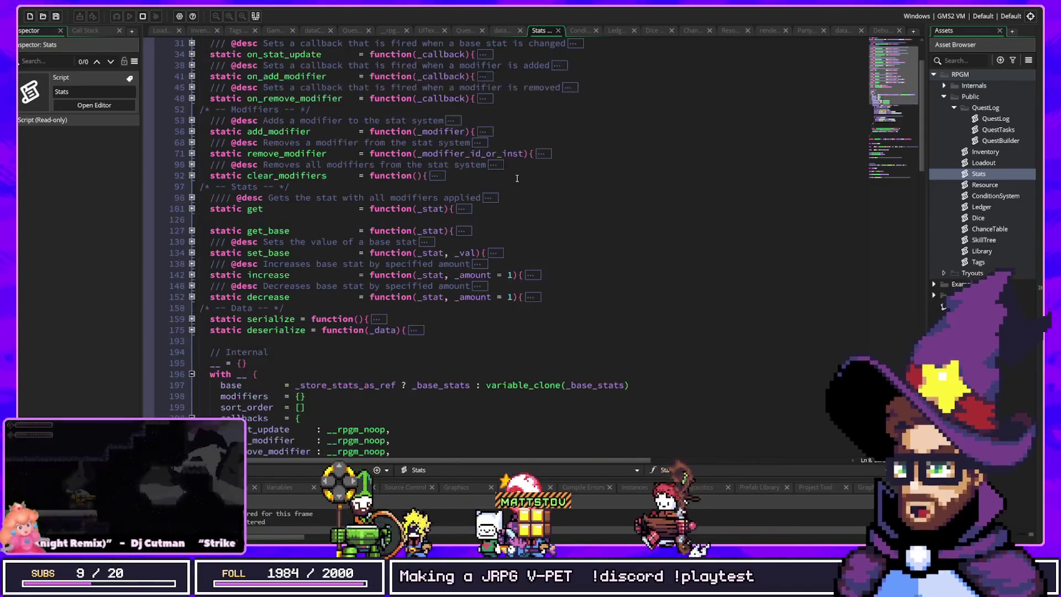
left_click(533, 384)
left_click(470, 385)
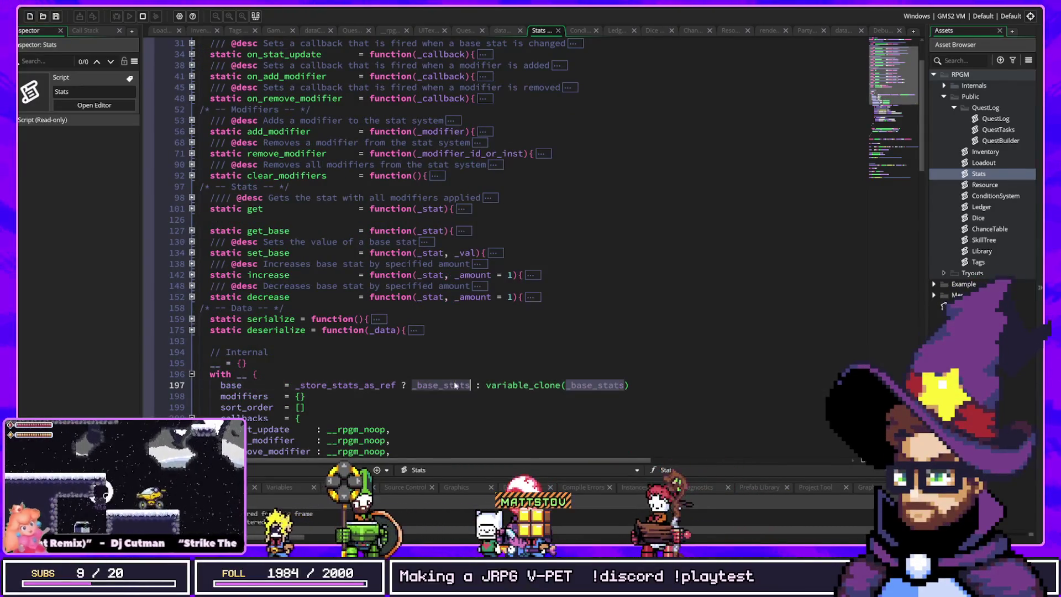
scroll(462, 286, "up", 2)
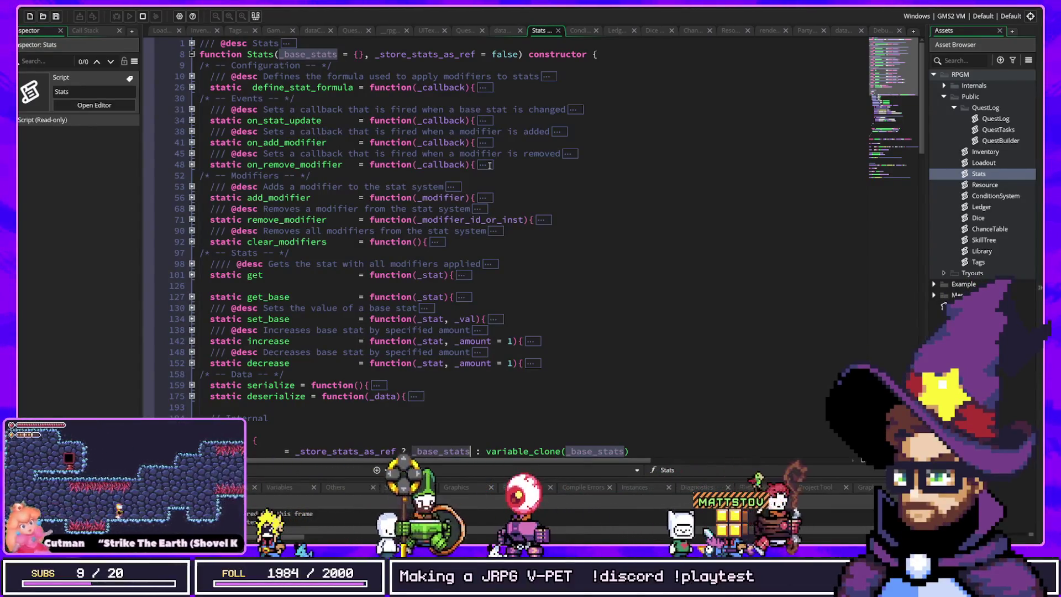
Step: Re-examine the _store_stats_as_ref parameter and its false default on line 8 of Stats
scroll(519, 169, "down", 8)
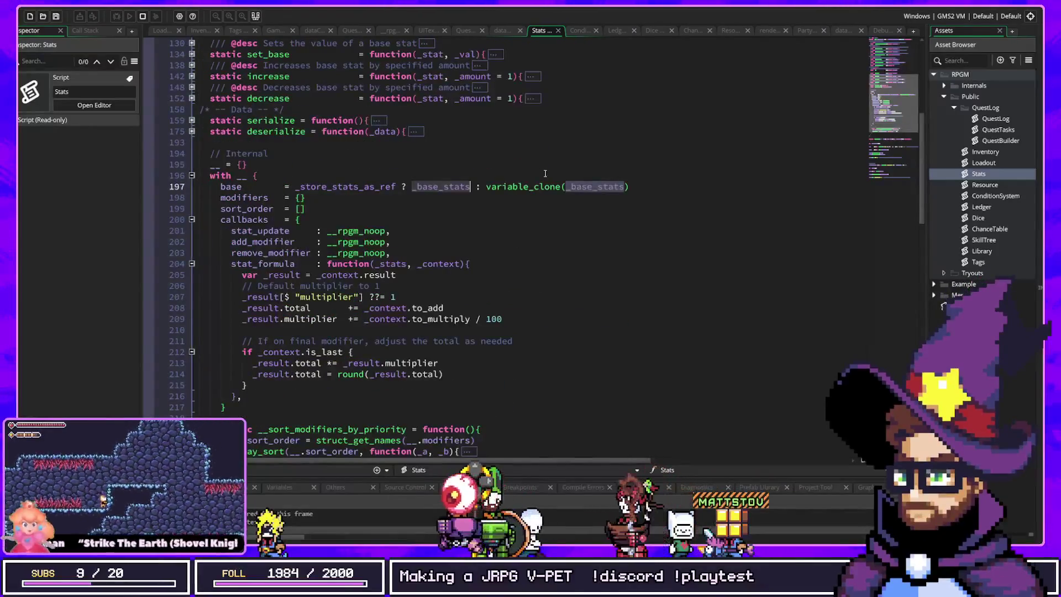
scroll(512, 164, "up", 8)
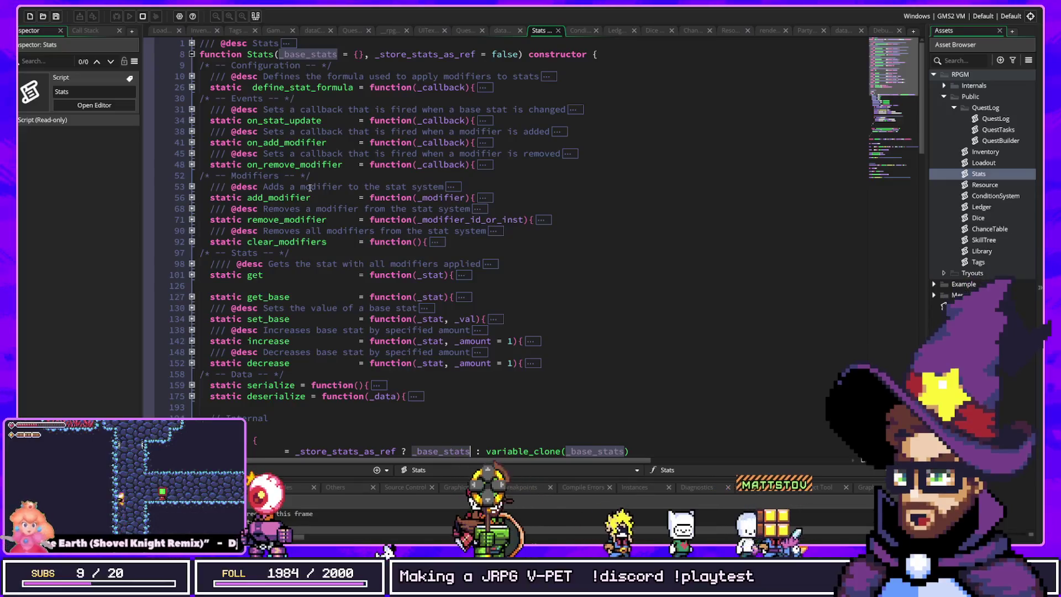
scroll(295, 210, "down", 2)
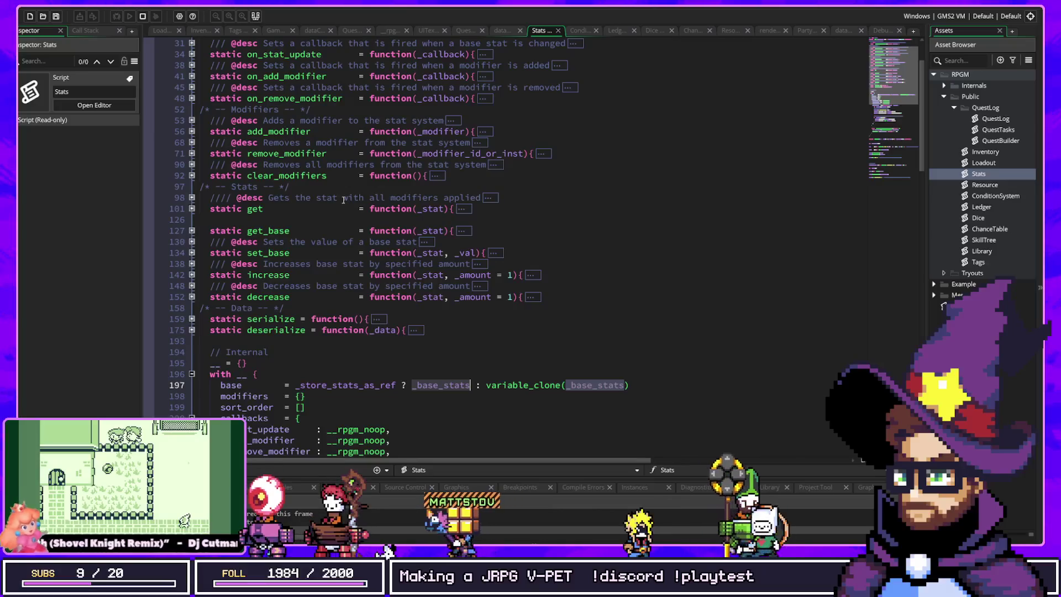
scroll(331, 202, "up", 2)
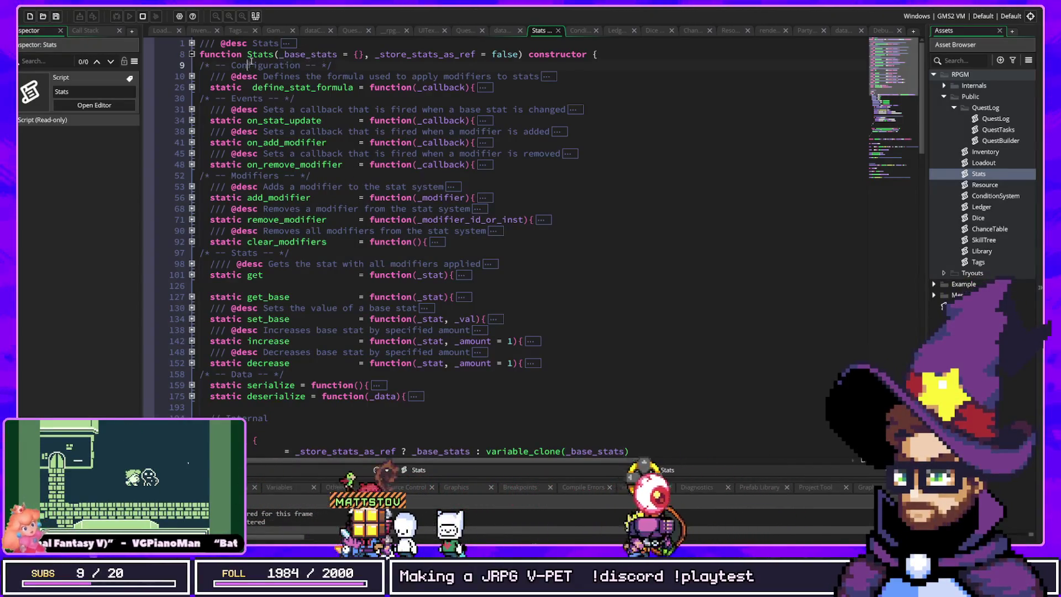
left_click(463, 54)
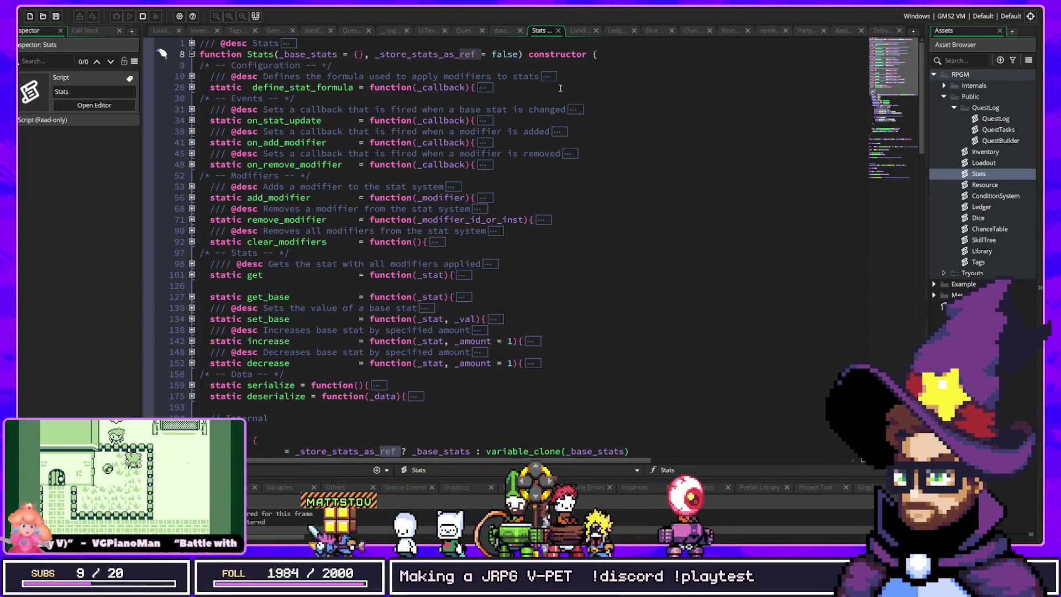
left_click_drag(375, 54, 492, 53)
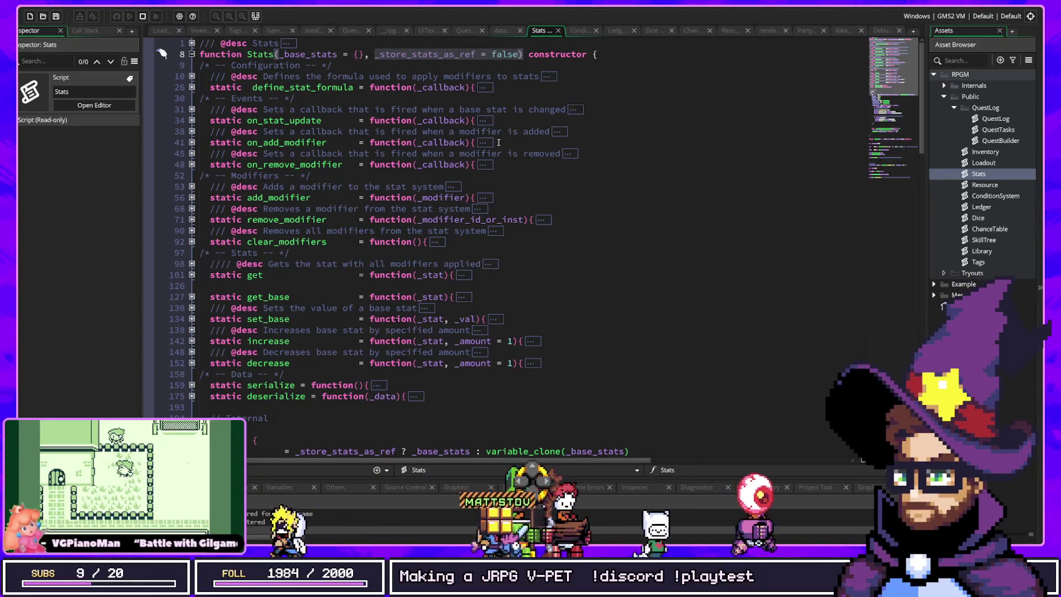
scroll(498, 142, "down", 4)
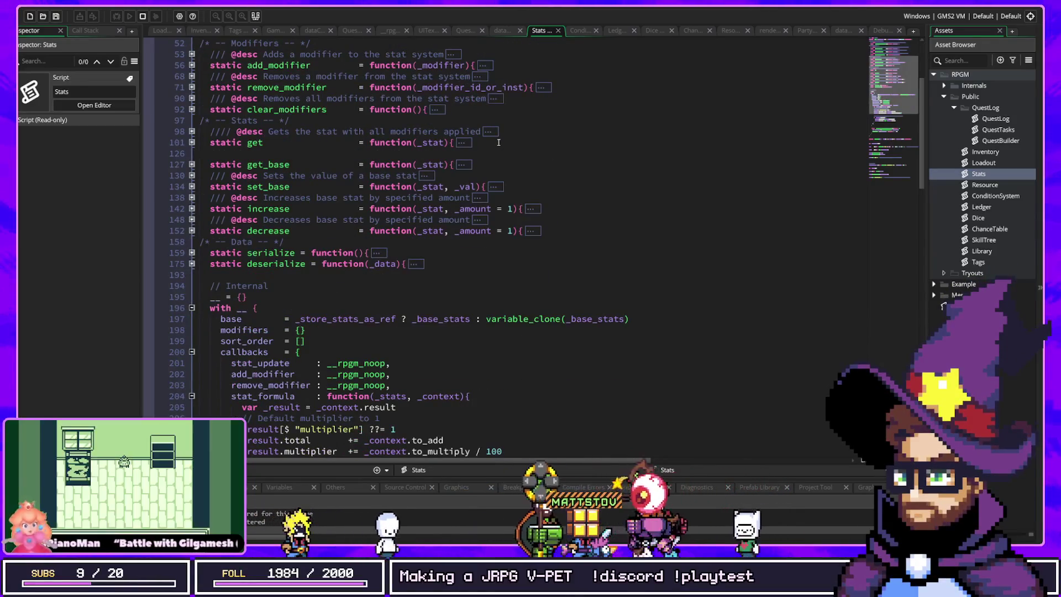
scroll(538, 247, "up", 4)
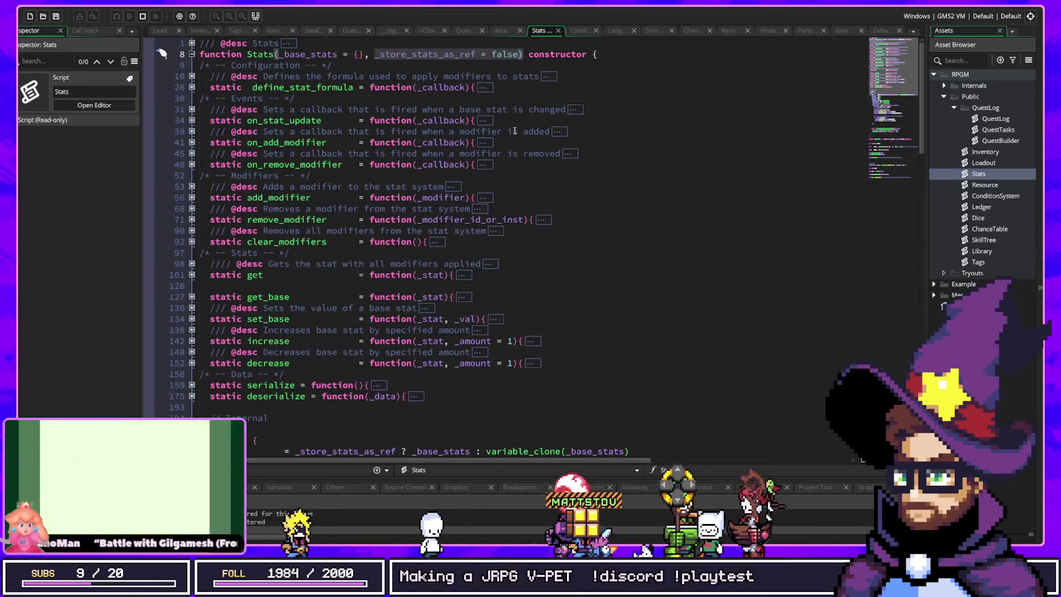
left_click(504, 55)
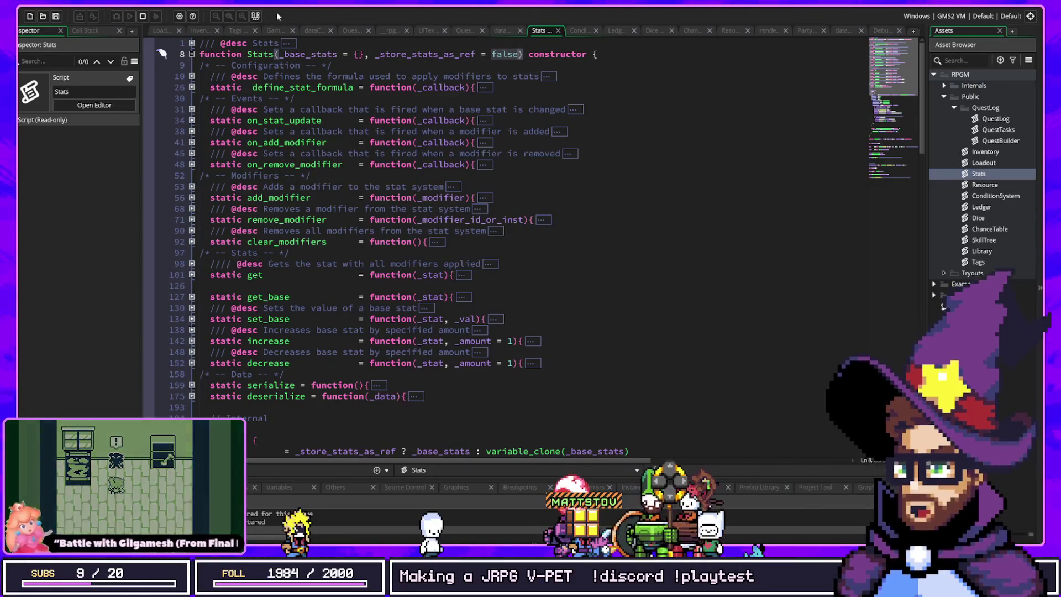
Step: Select the set_base, increase and decrease functions, then switch to the QuestLog script
left_click(268, 65)
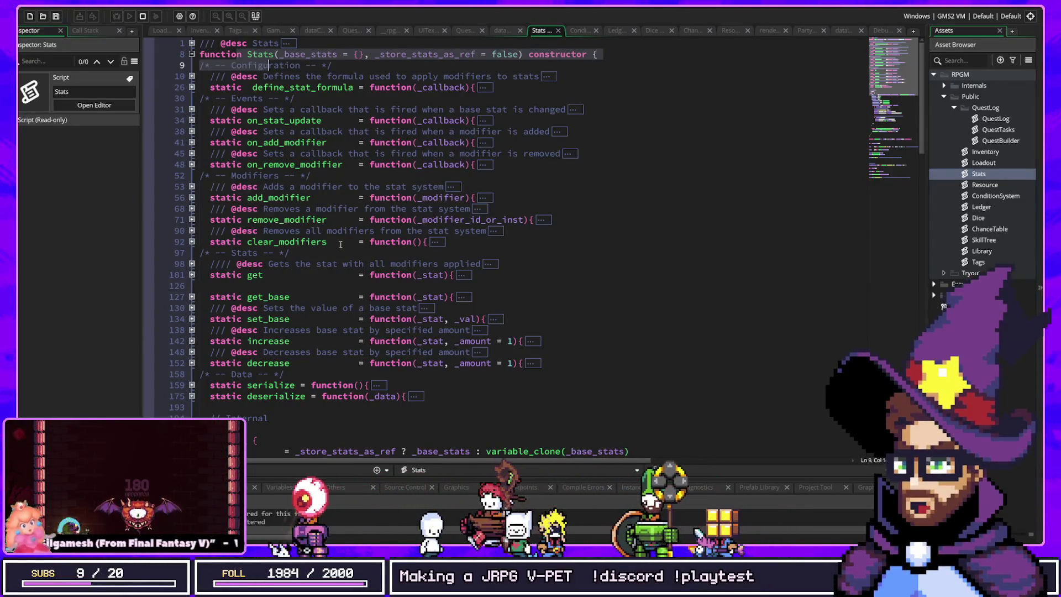
left_click_drag(305, 363, 209, 319)
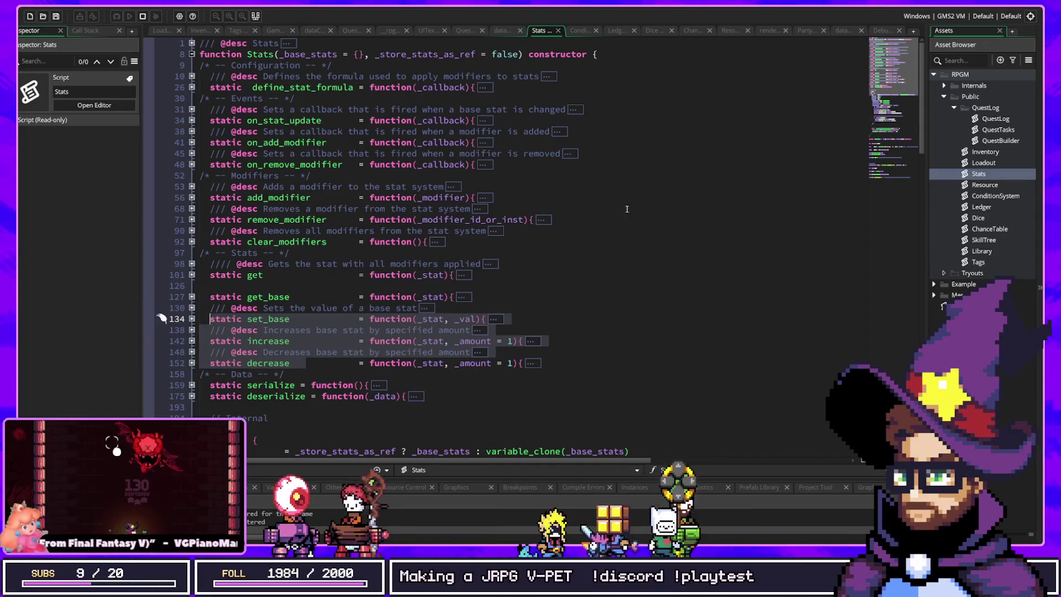
scroll(338, 339, "down", 8)
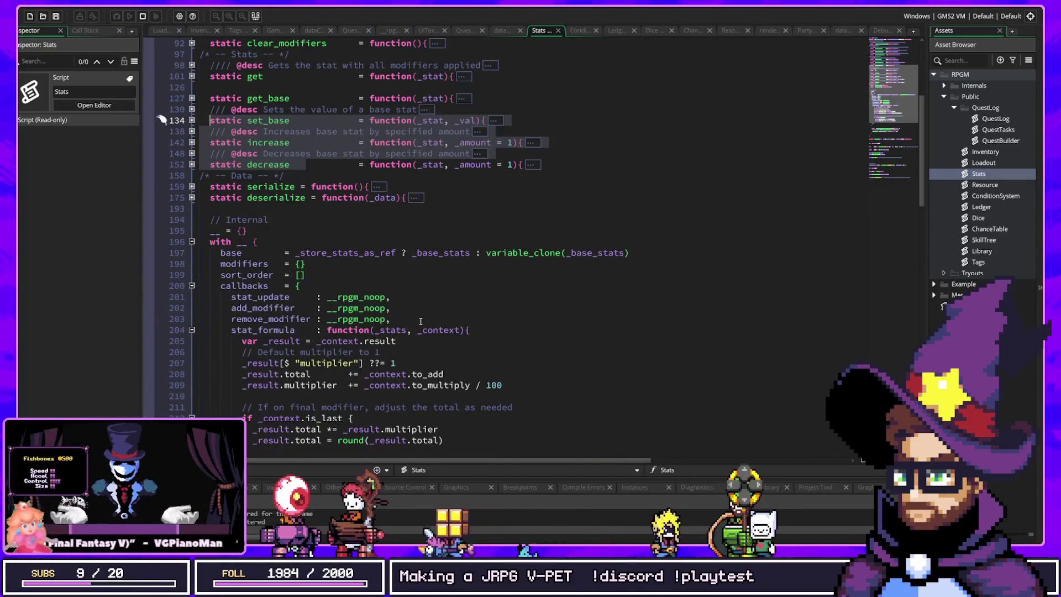
scroll(420, 318, "down", 4)
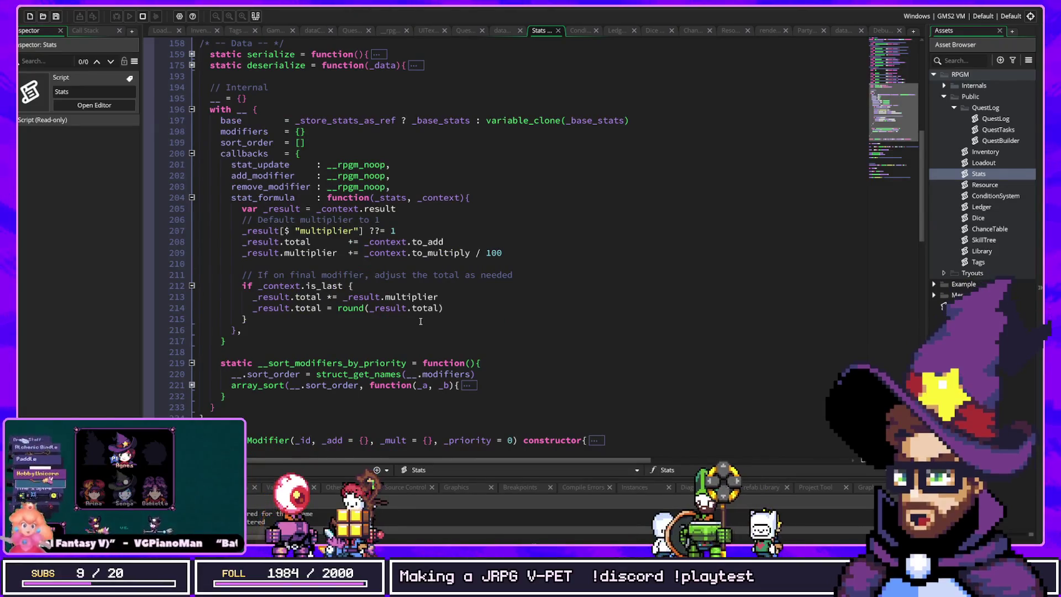
scroll(420, 321, "up", 12)
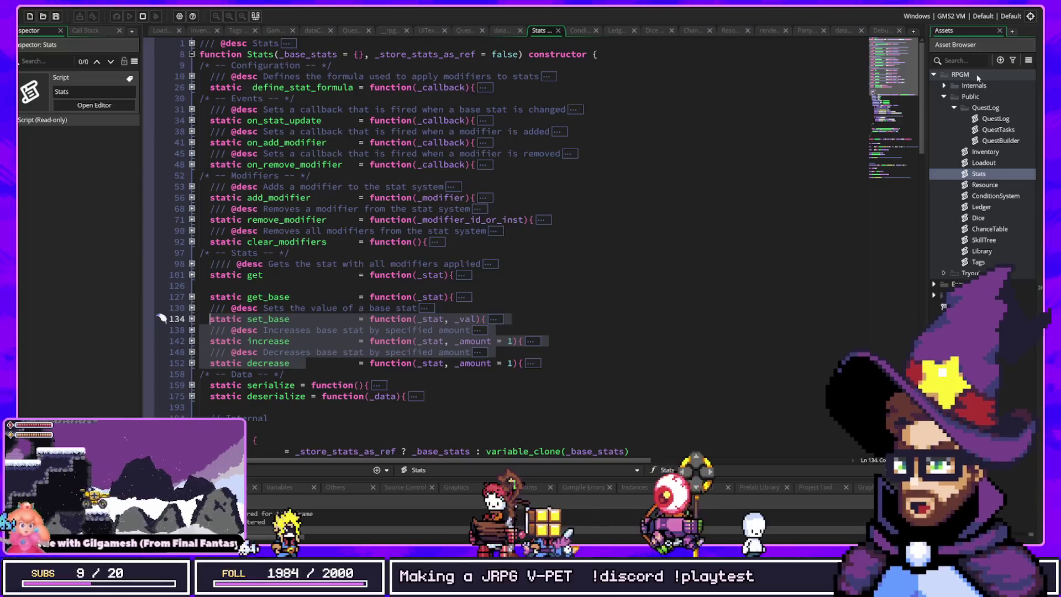
left_click(466, 30)
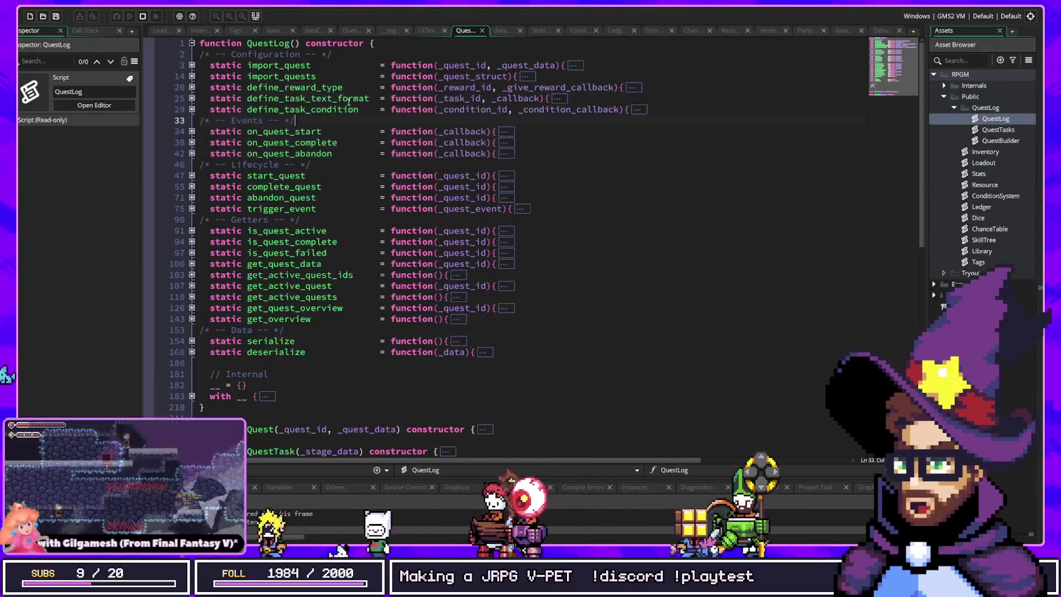
left_click(357, 110)
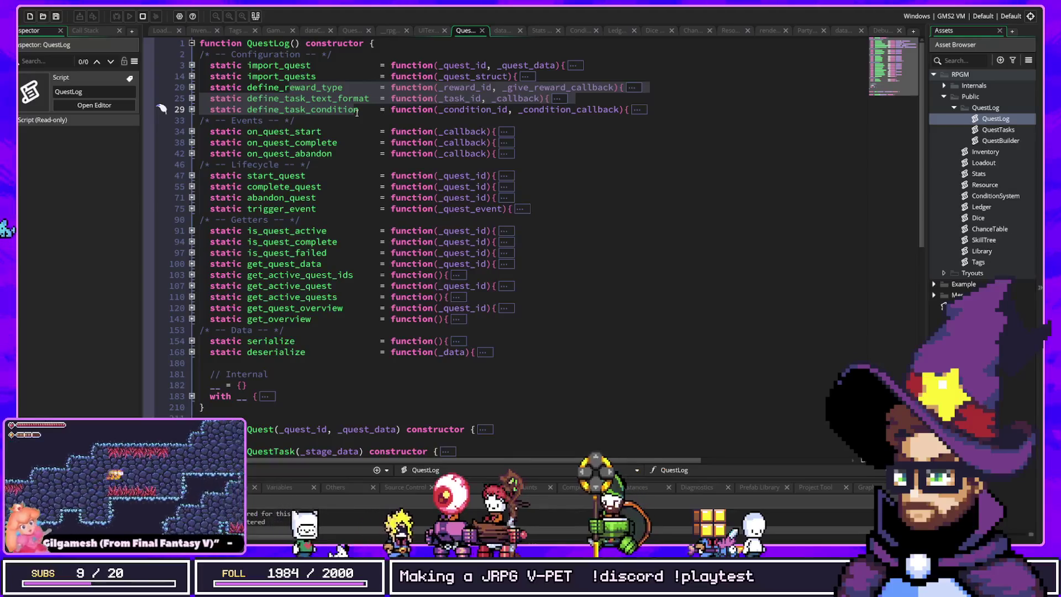
left_click(246, 98)
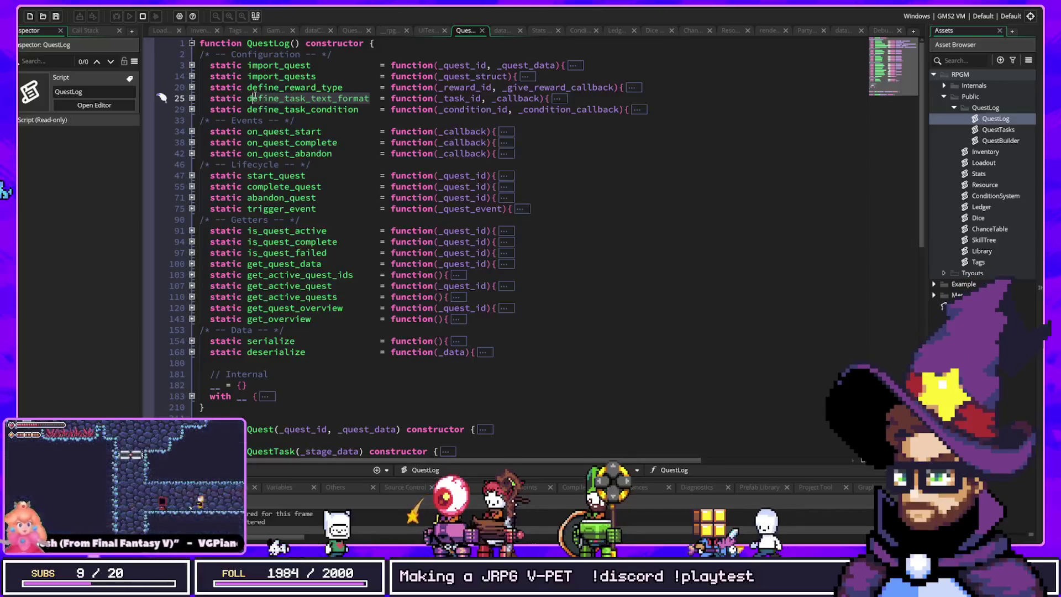
left_click(358, 87)
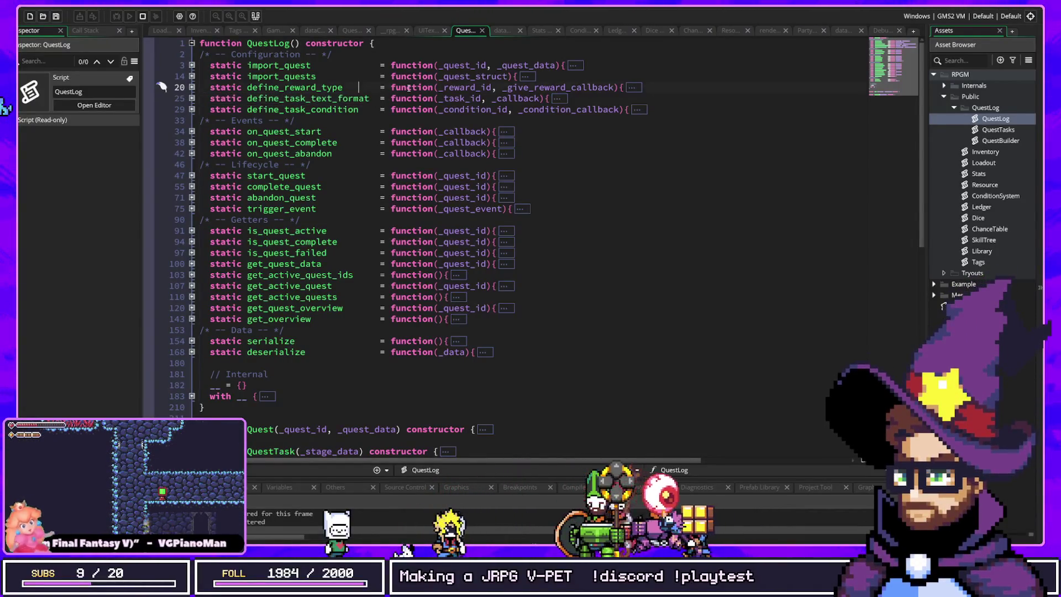
left_click(284, 87)
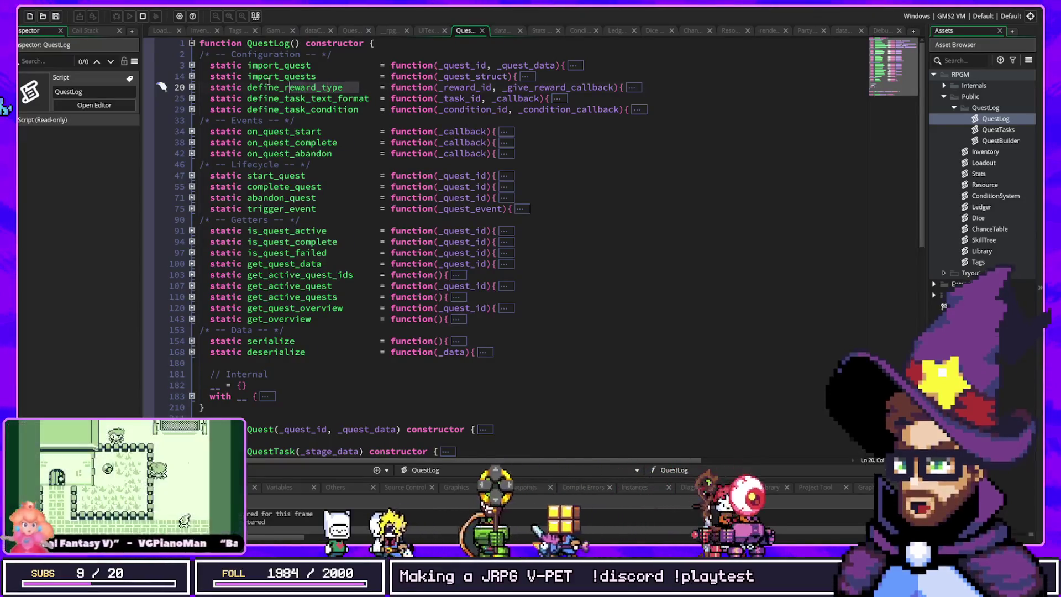
left_click_drag(357, 109, 247, 98)
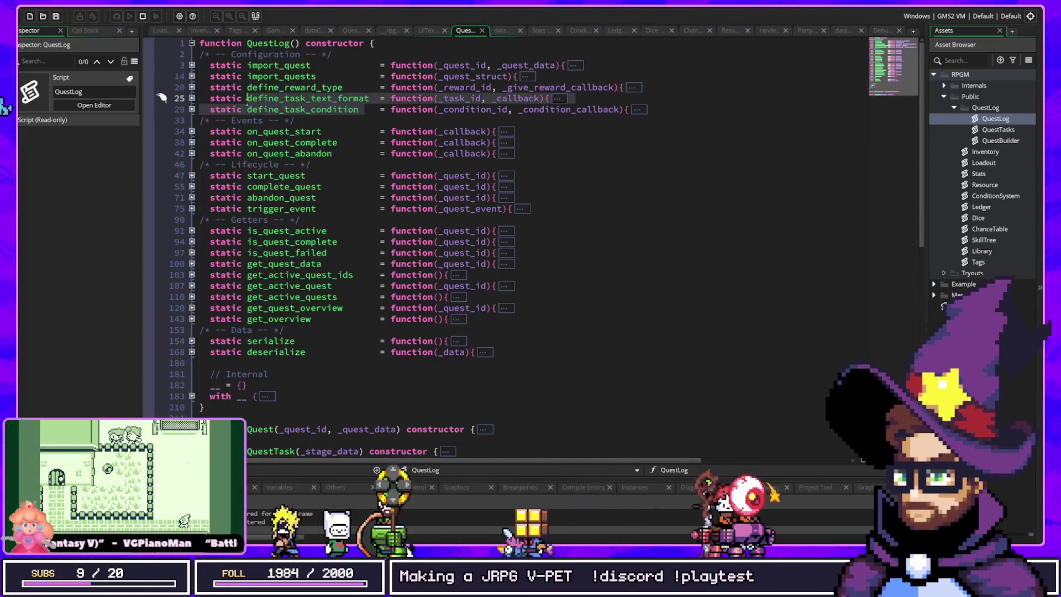
left_click(340, 85)
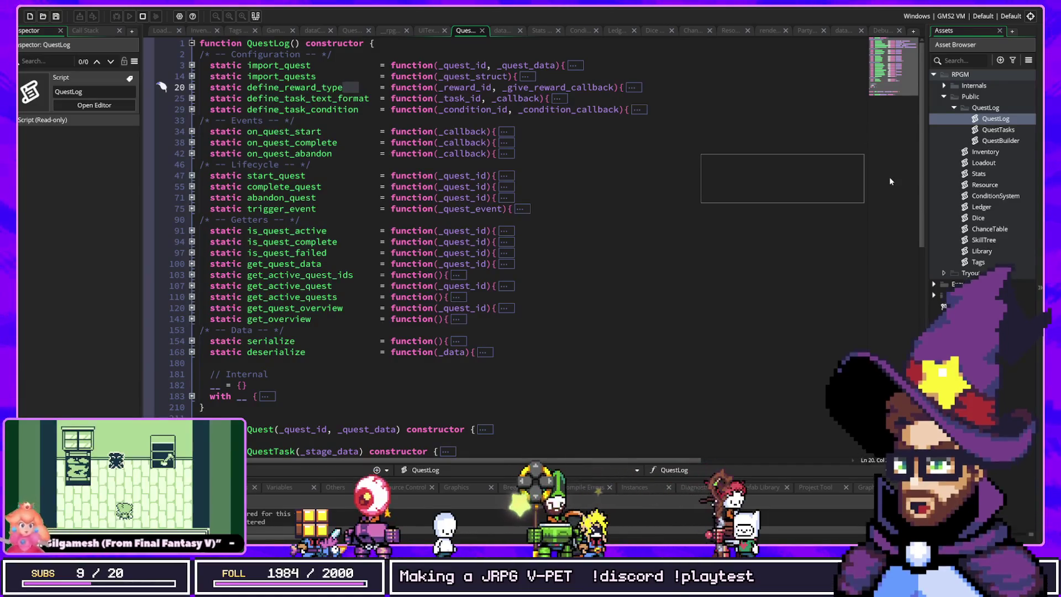
left_click(545, 153)
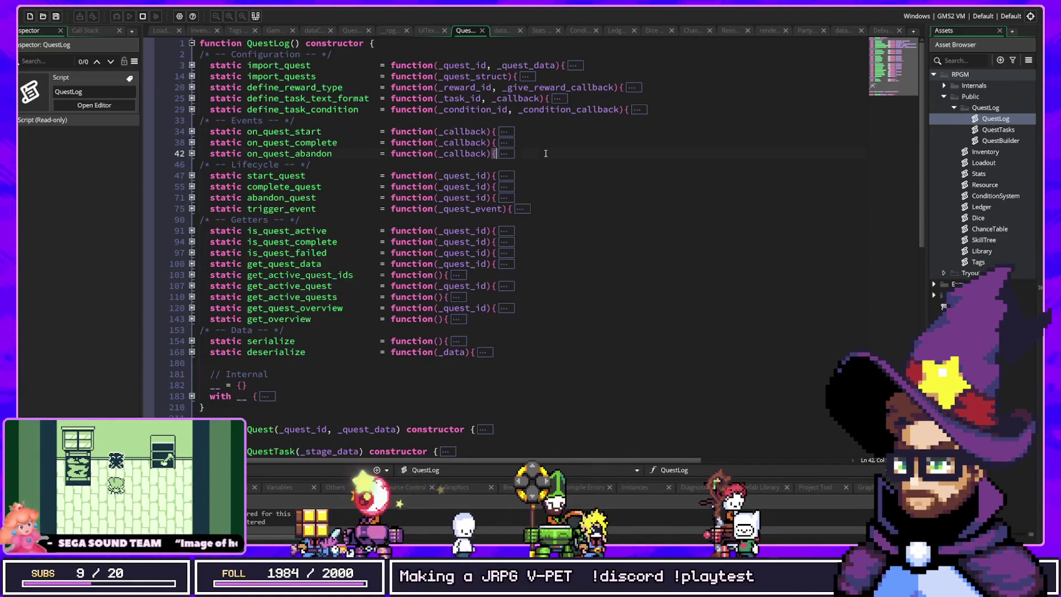
Step: Collapse the QuestLog folder in the Asset Browser, hiding QuestLog, QuestTasks and QuestBuilder
scroll(525, 160, "down", 6)
scroll(502, 165, "up", 6)
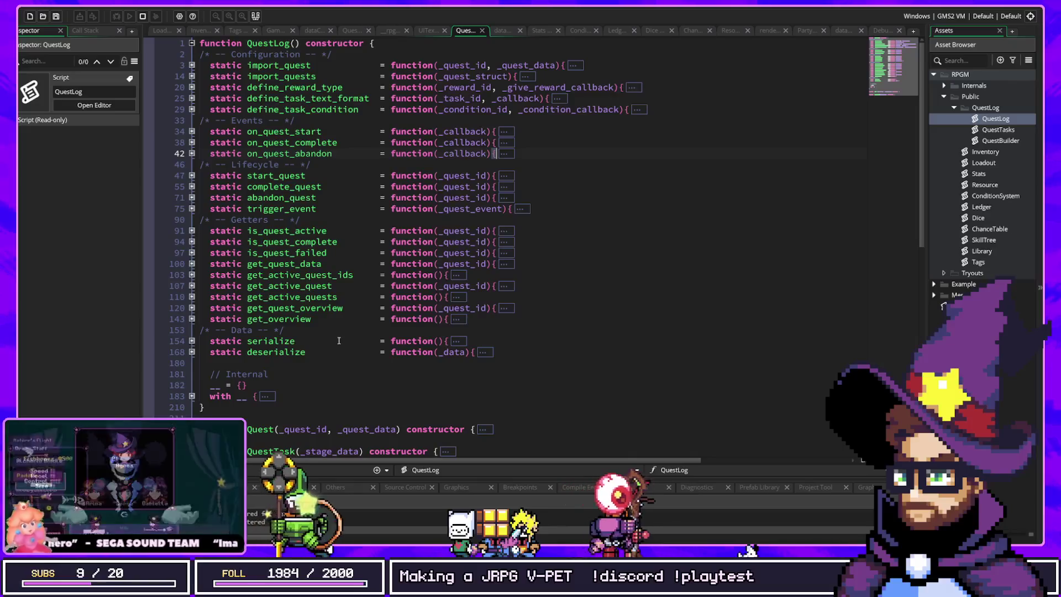
mouse_move(324, 271)
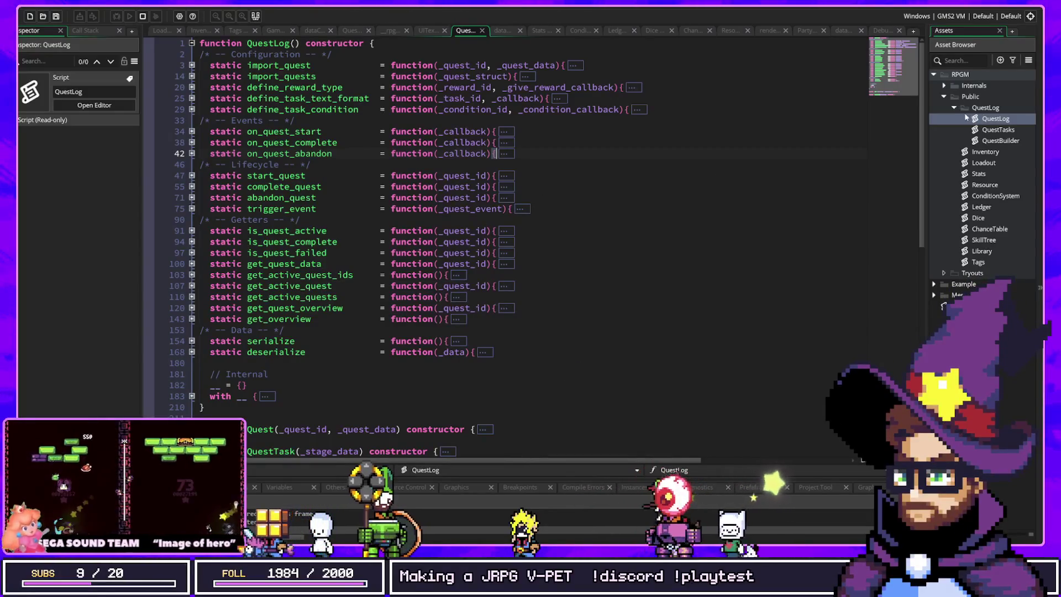
left_click(954, 108)
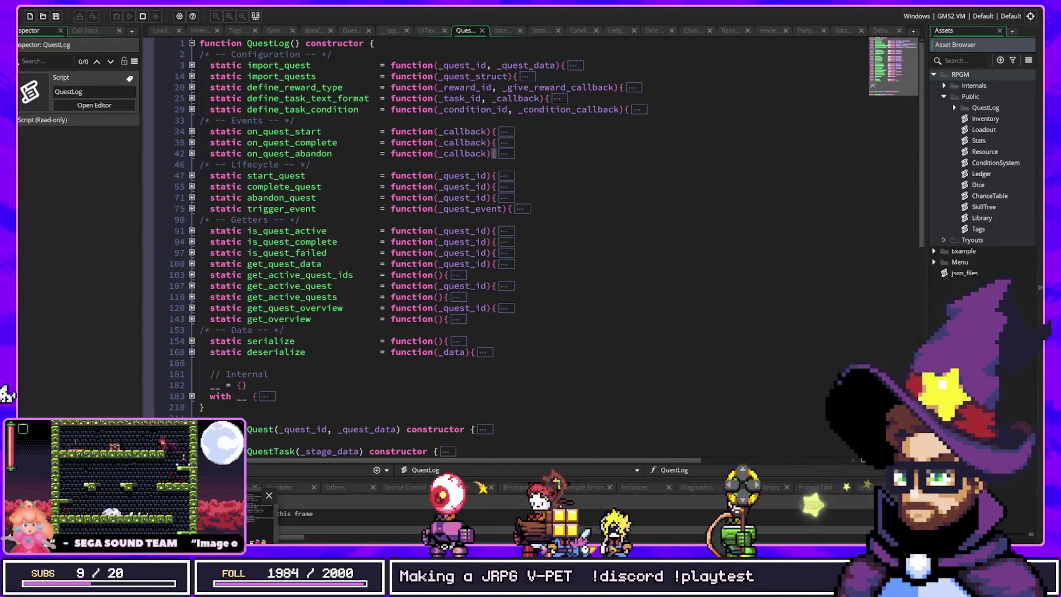
left_click(479, 374)
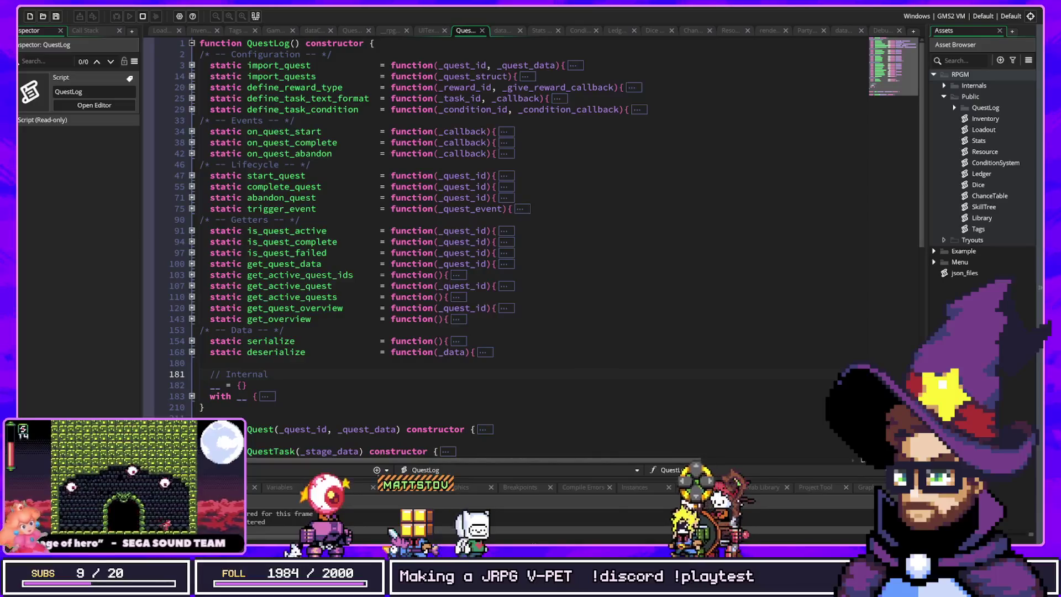
Step: Search project assets for 'datacond' with Ctrl+T and open the dataConditions script
left_click(818, 205)
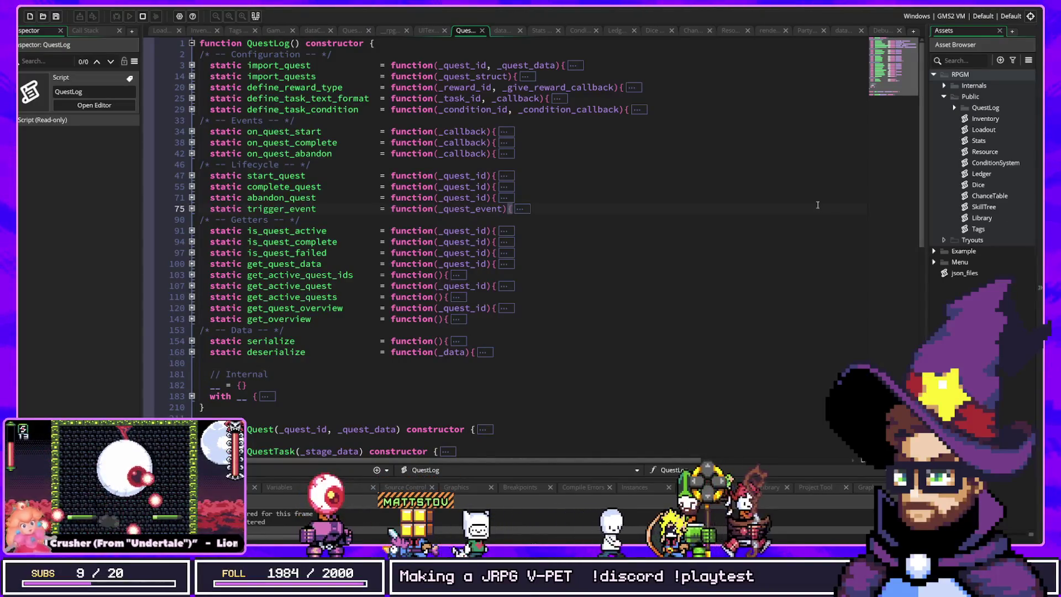
key("ctrl+t")
type("datacond")
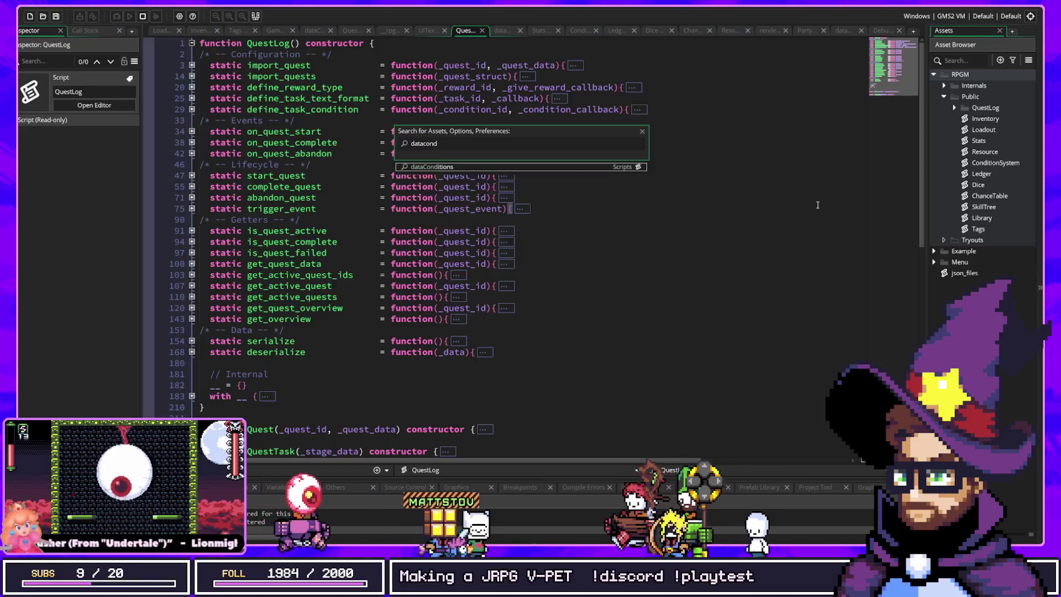
key("Return")
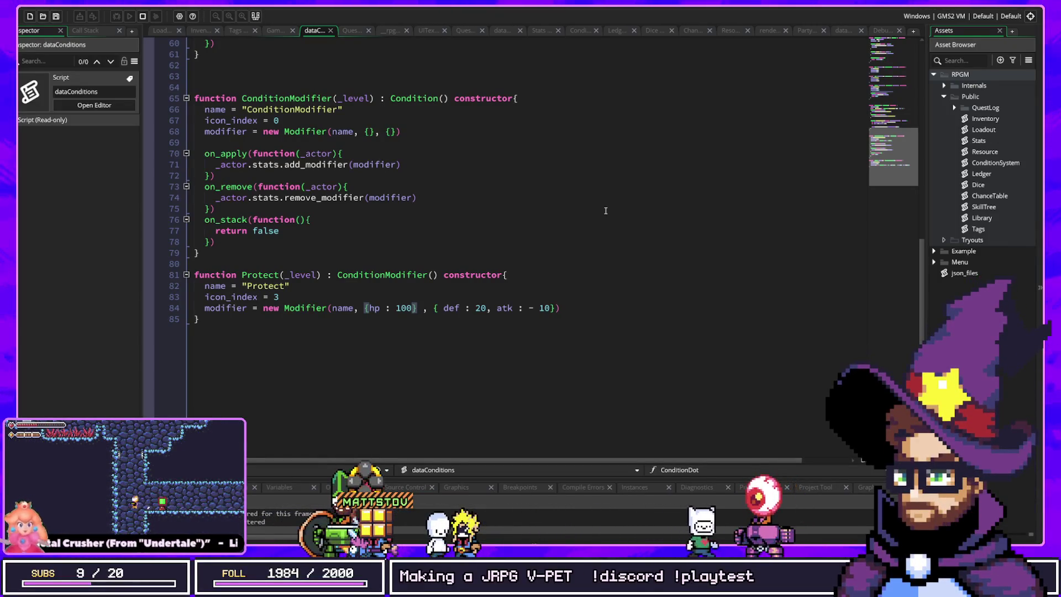
scroll(585, 199, "up", 20)
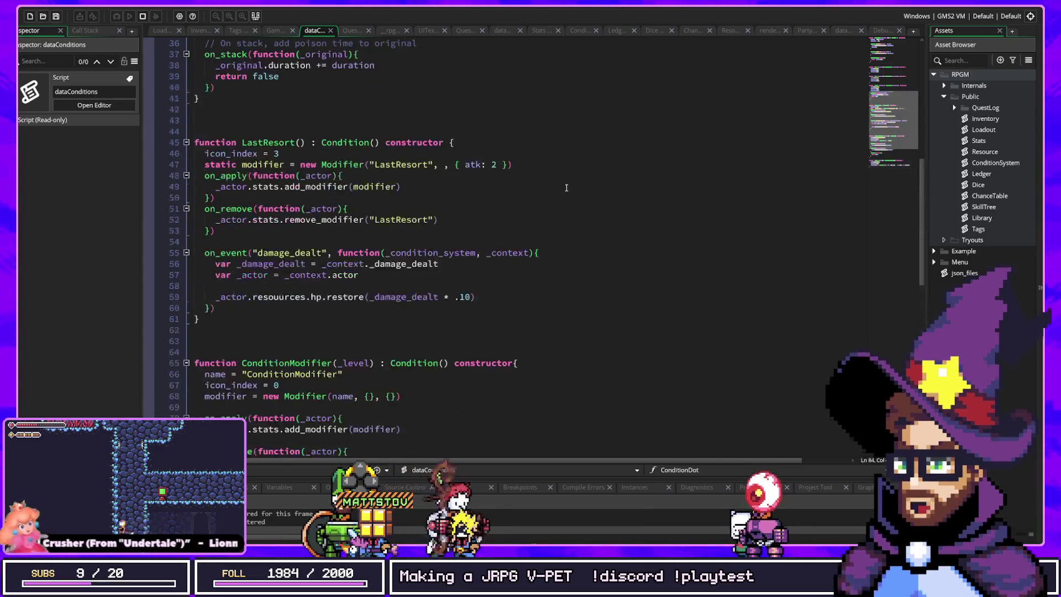
scroll(566, 188, "down", 20)
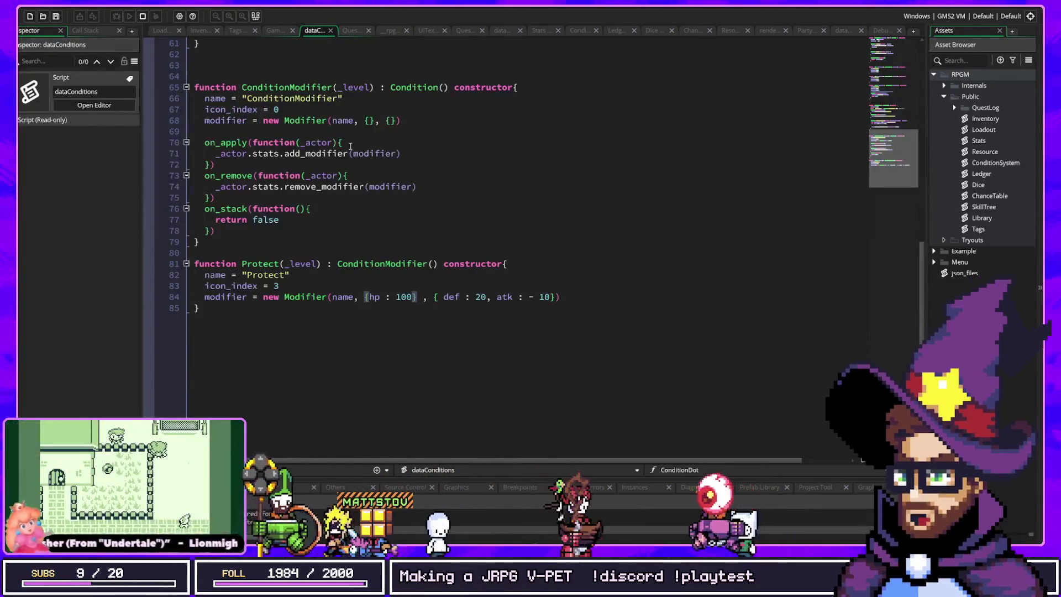
scroll(339, 145, "up", 5)
scroll(309, 182, "down", 5)
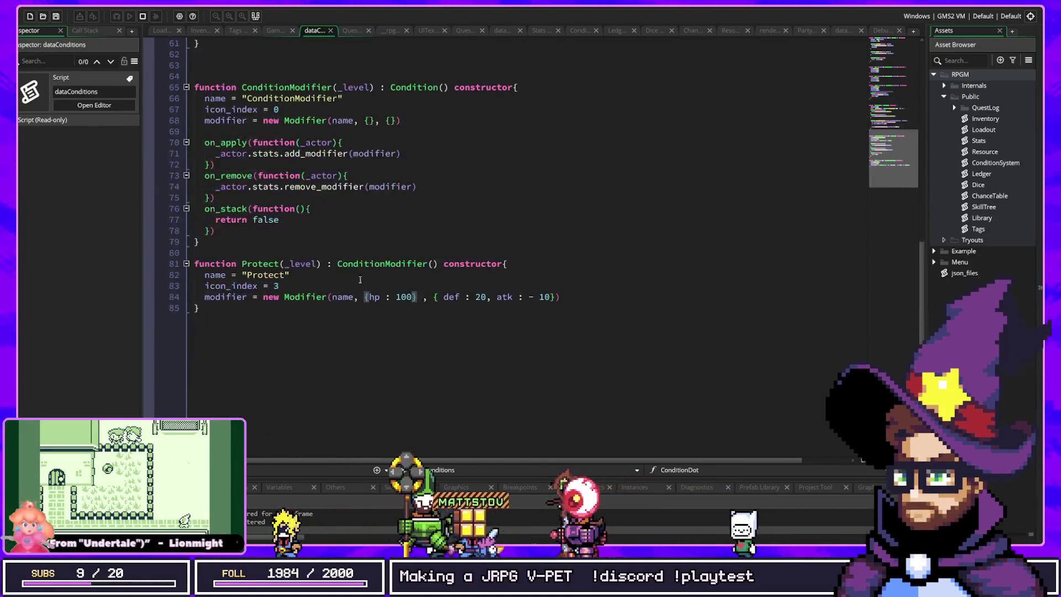
scroll(287, 222, "up", 2)
left_click(333, 209)
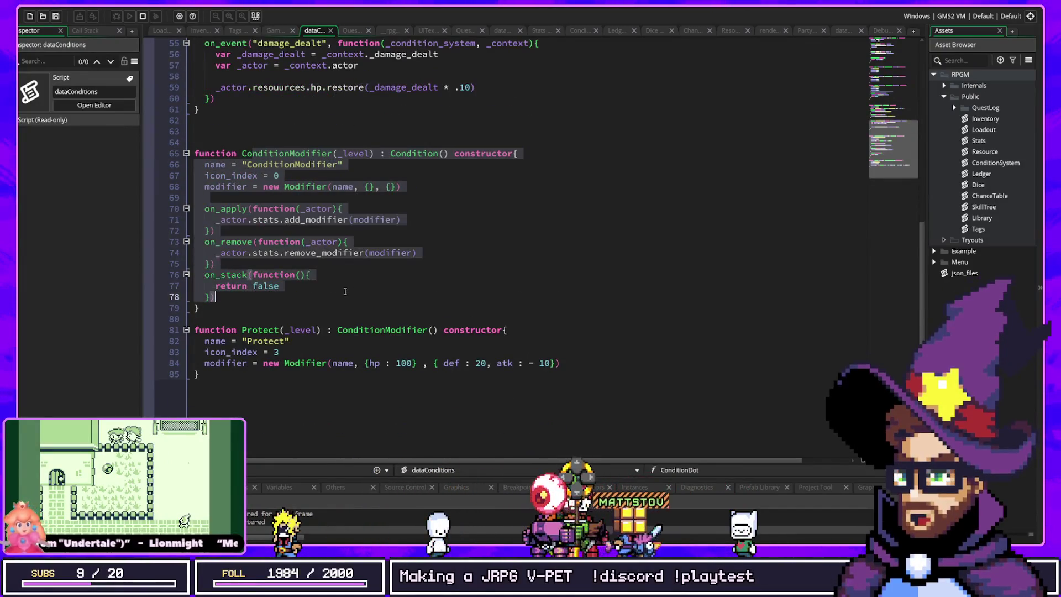
left_click(280, 219)
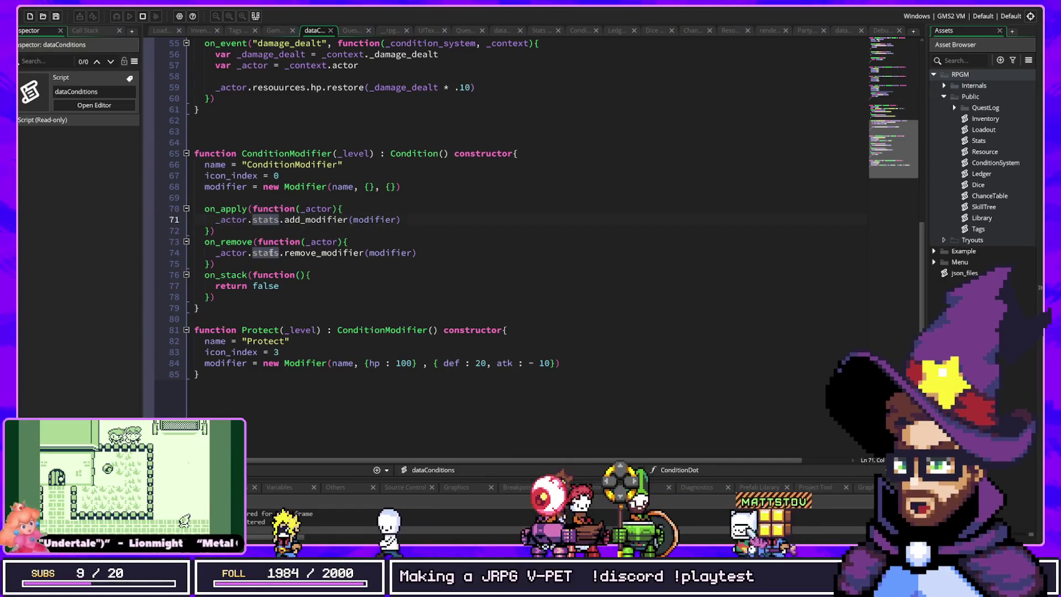
left_click_drag(271, 253, 199, 263)
scroll(348, 240, "up", 10)
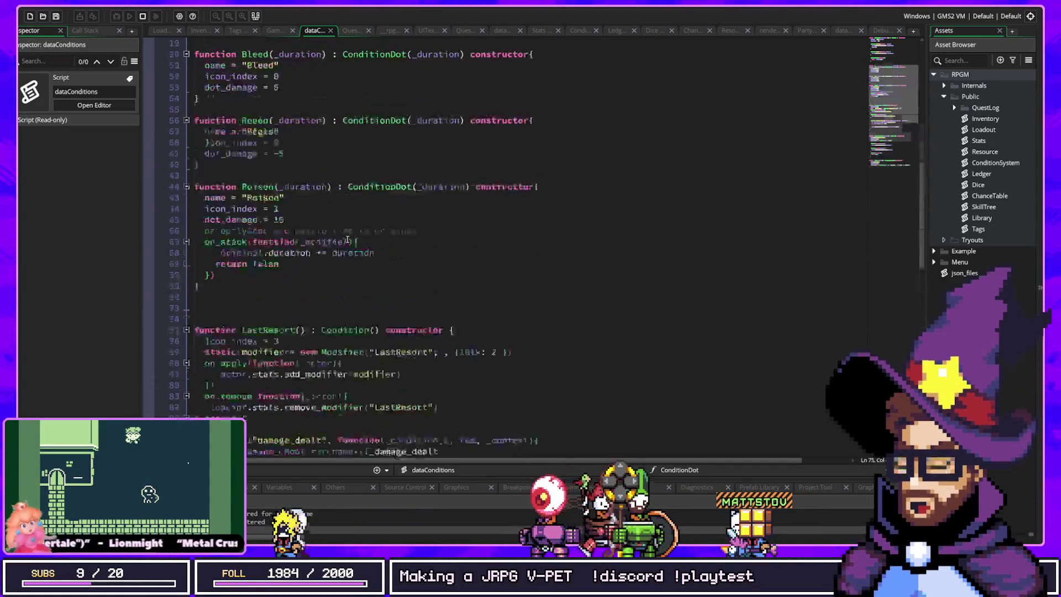
scroll(348, 240, "up", 5)
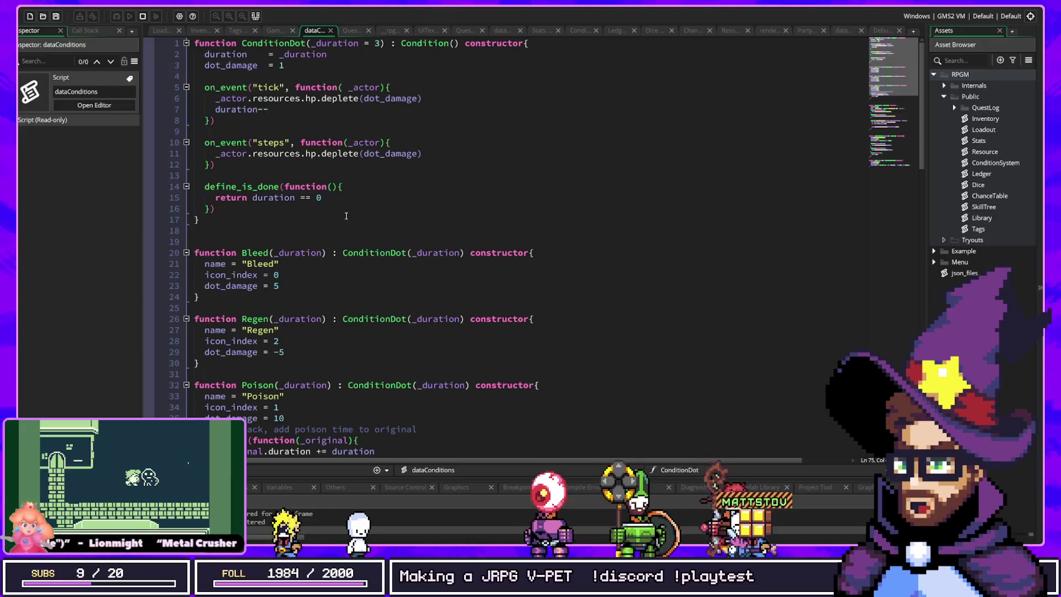
mouse_move(199, 219)
left_mouse_down()
mouse_move(232, 65)
mouse_move(161, 43)
left_mouse_up()
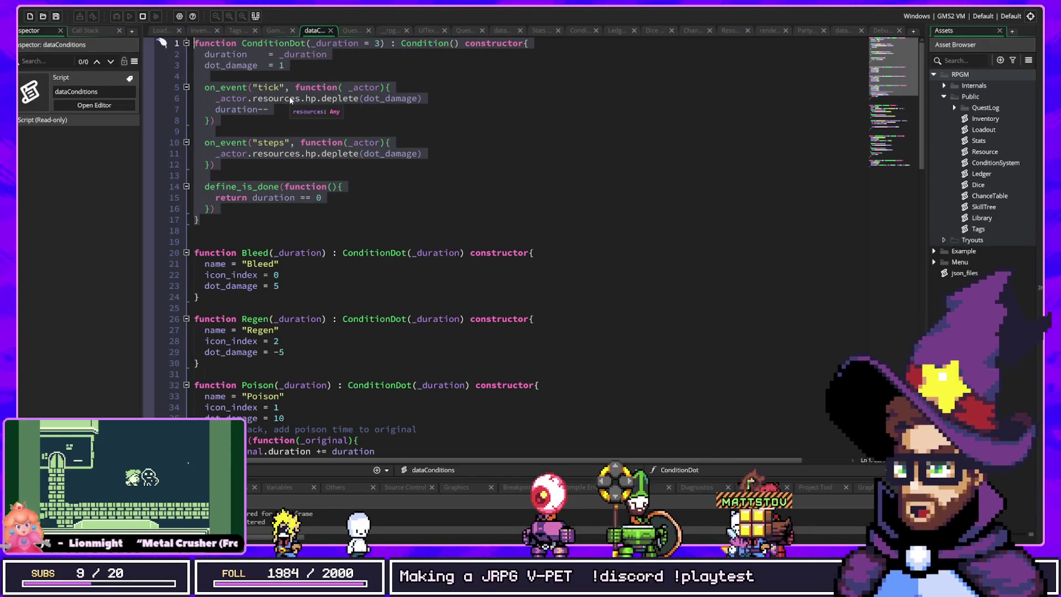
left_click(306, 44)
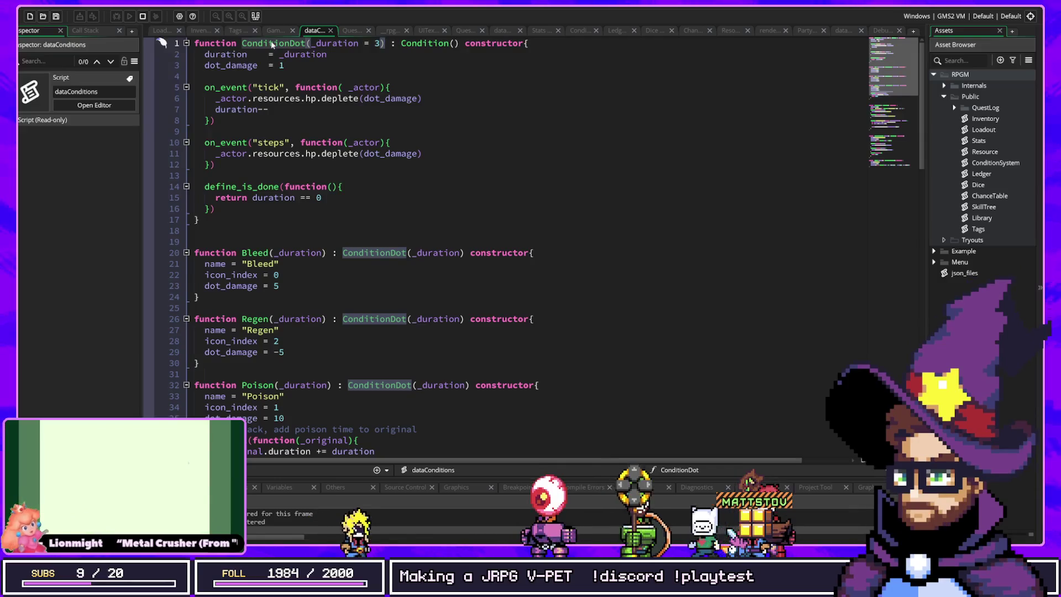
scroll(272, 44, "down", 18)
left_click(374, 153)
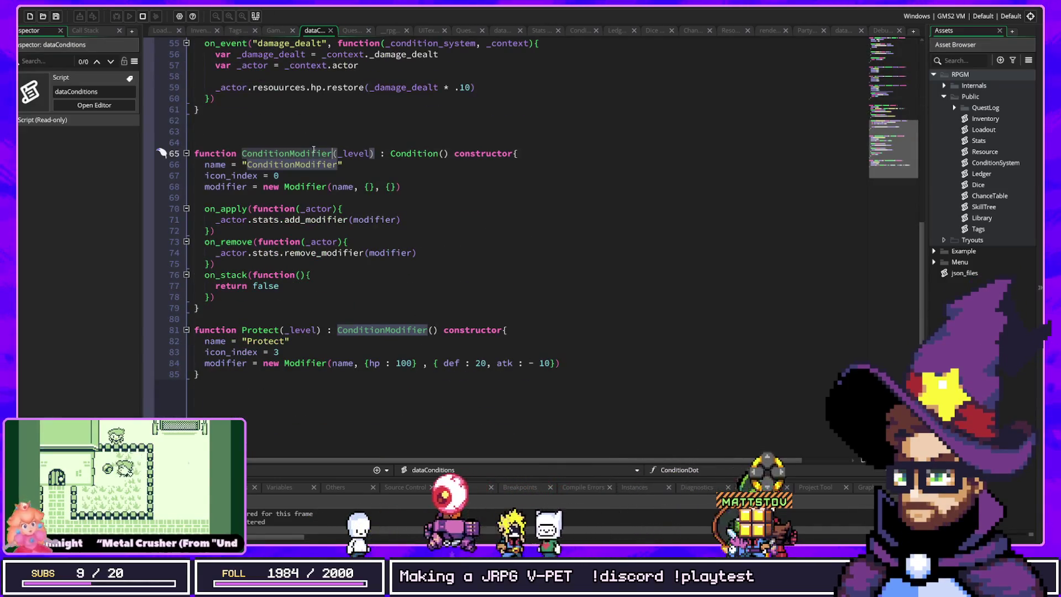
key("ctrl+Left")
key("ctrl+Left")
key("ctrl+Left")
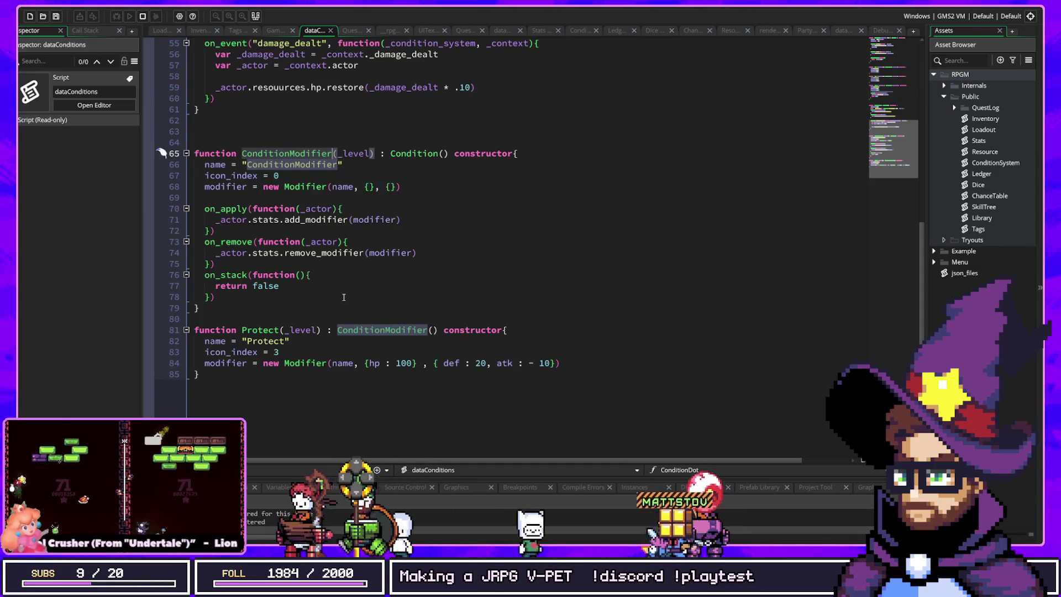
left_click(343, 297)
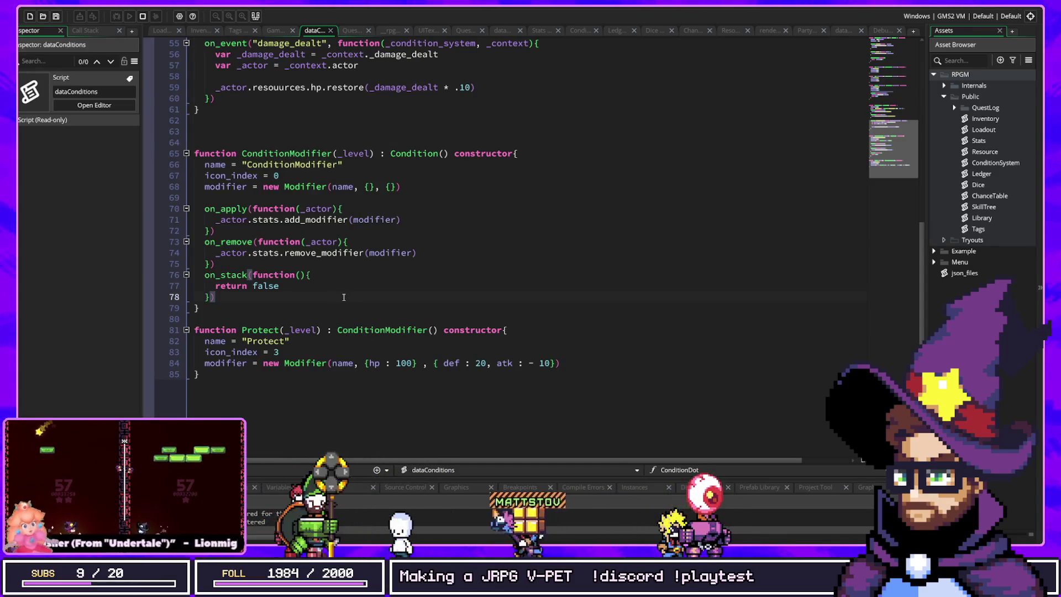
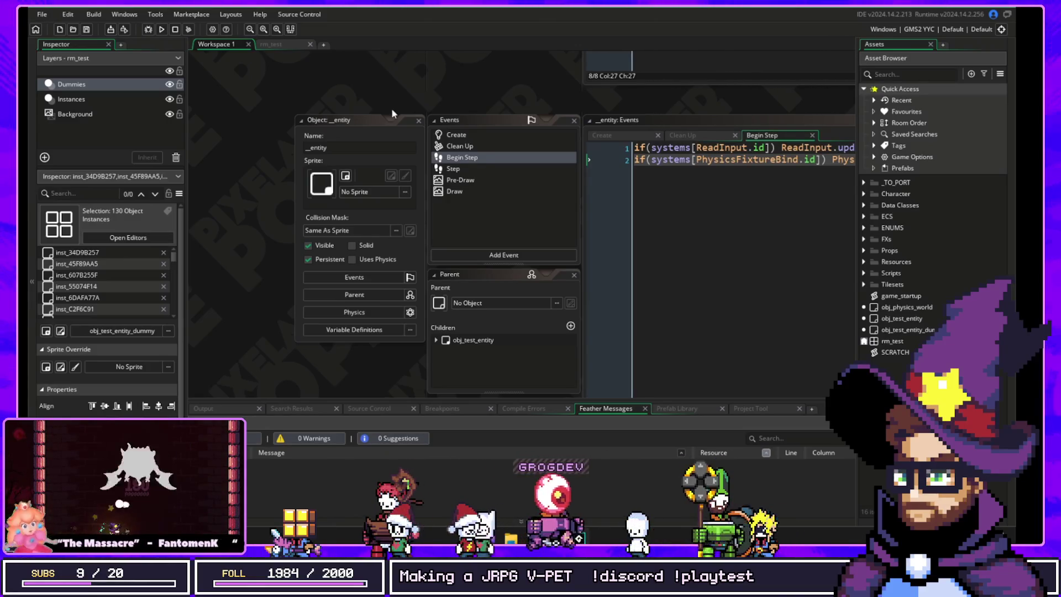
Step: Follow the Create event's init call into libEcs and on to the INIT_COMPONENT_SIGNATURE definition
scroll(470, 90, "right", 1)
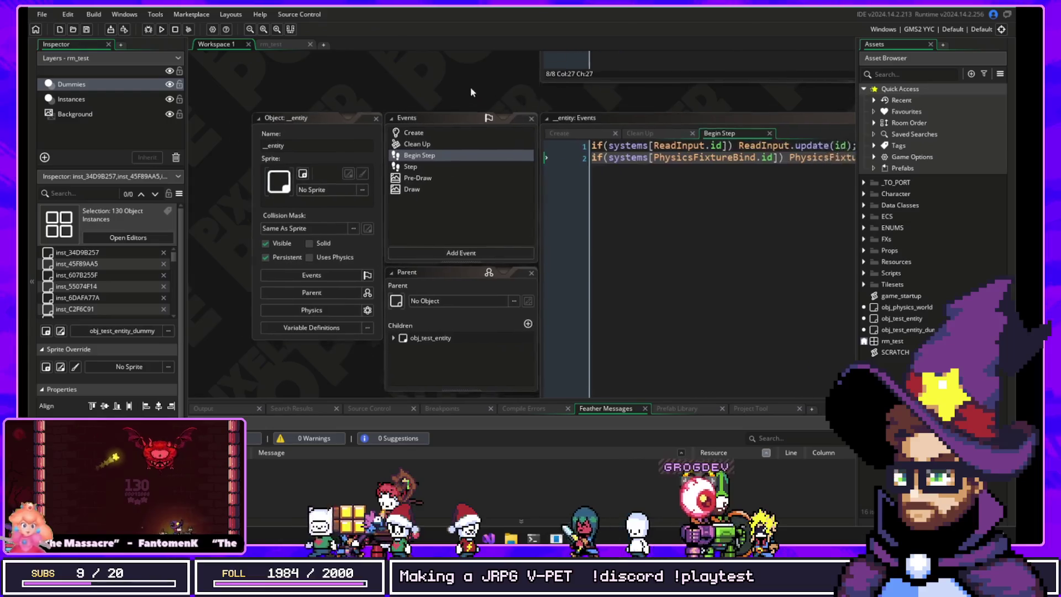
scroll(471, 91, "right", 4)
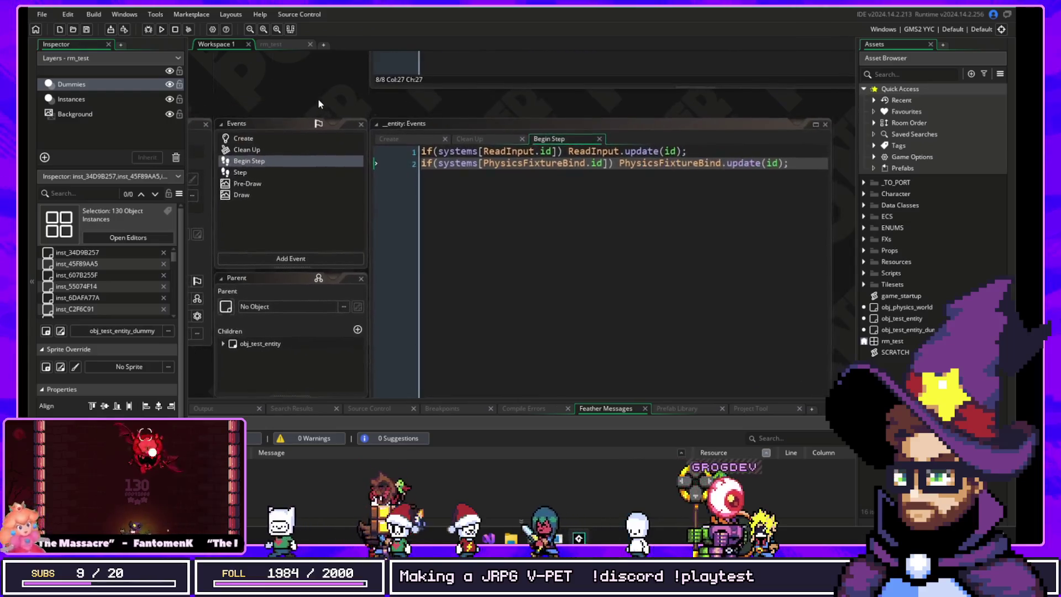
left_click(271, 142)
middle_click(458, 103)
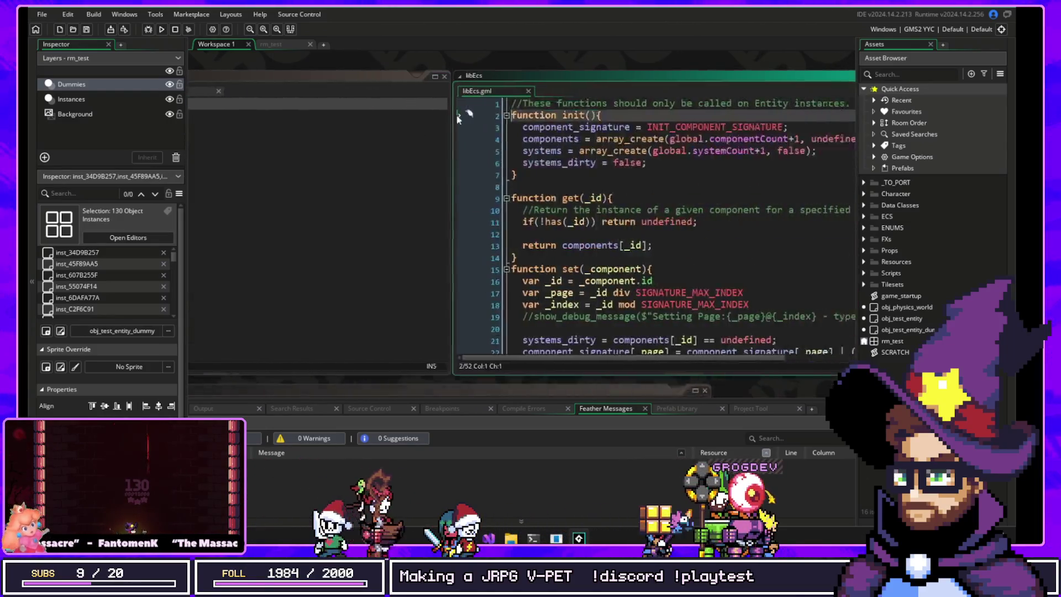
double_click(508, 127)
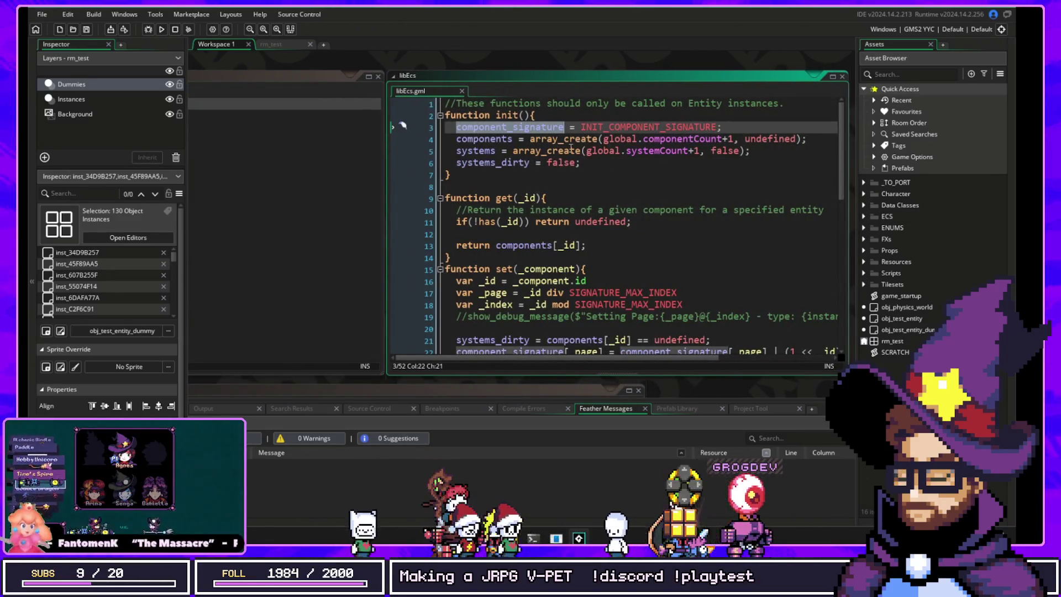
left_click(621, 128)
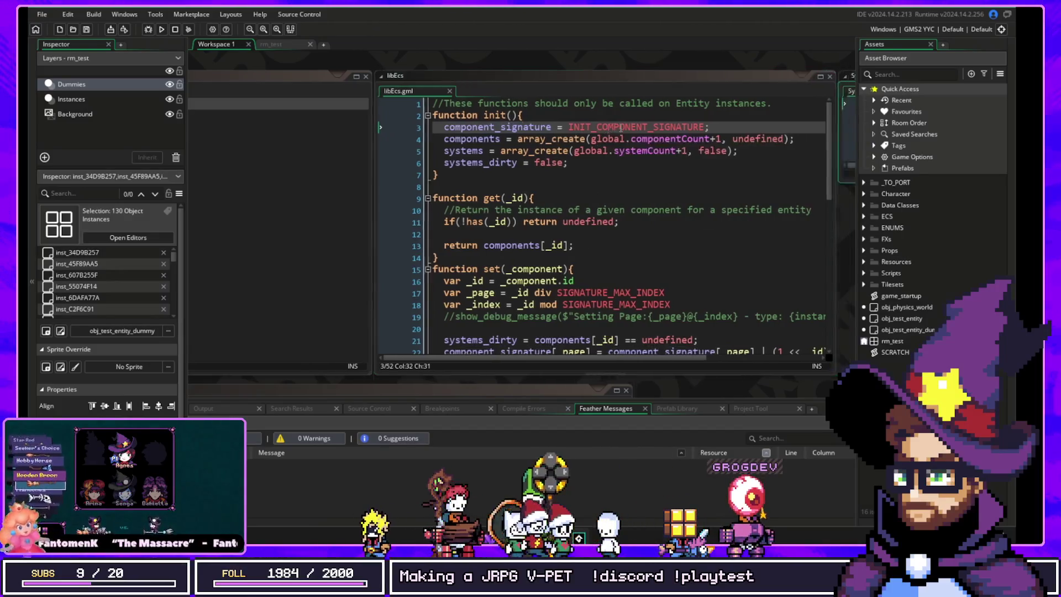
middle_click(621, 128)
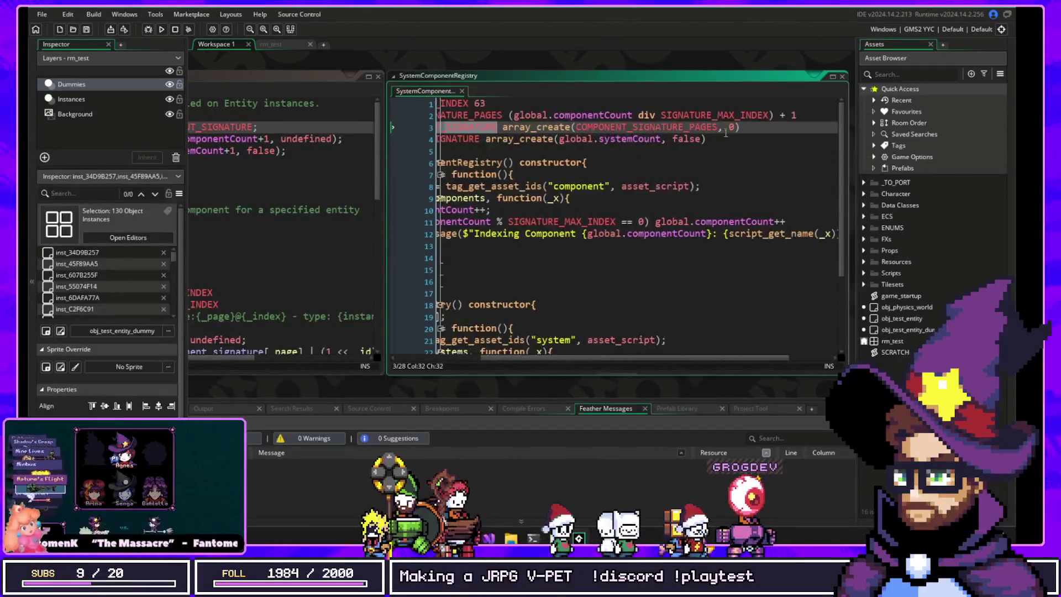
Step: Highlight the components uses in libEcs, then open the DepthSorted script from ECS > Components
left_click_drag(412, 57, 675, 85)
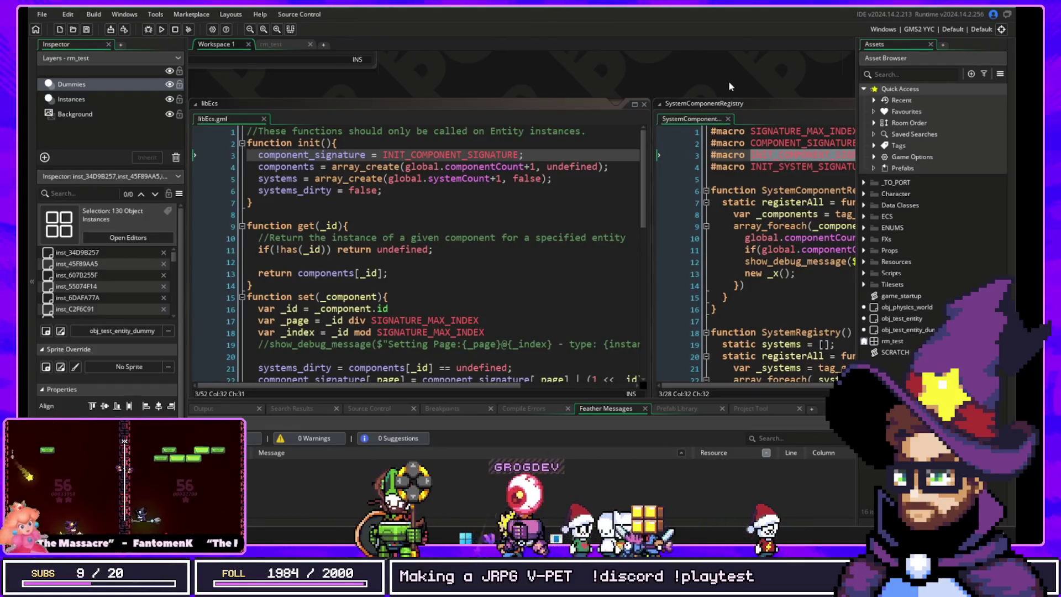
left_click_drag(486, 84, 570, 98)
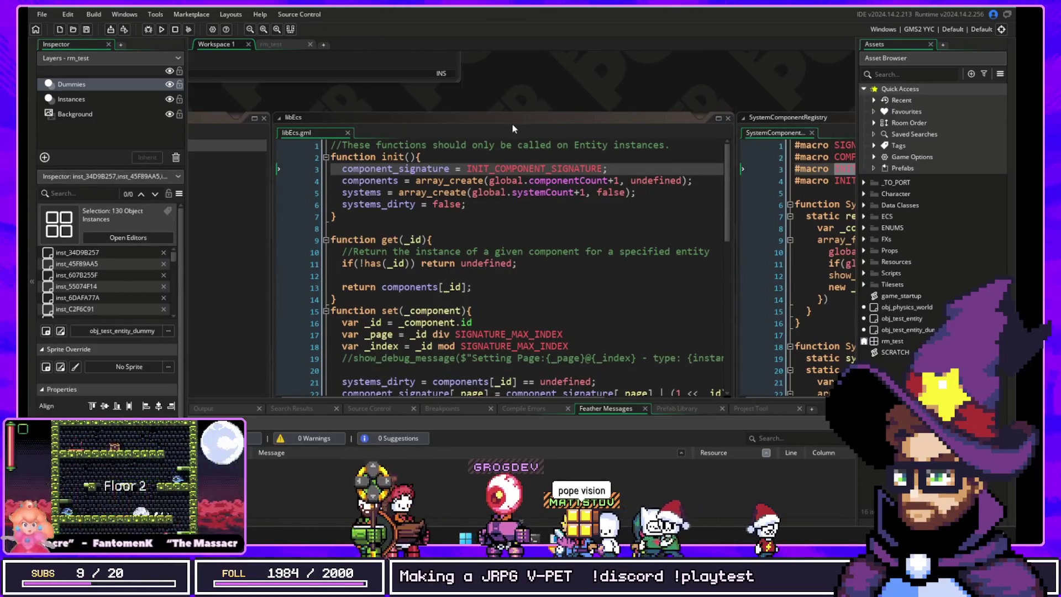
left_click_drag(475, 94, 573, 74)
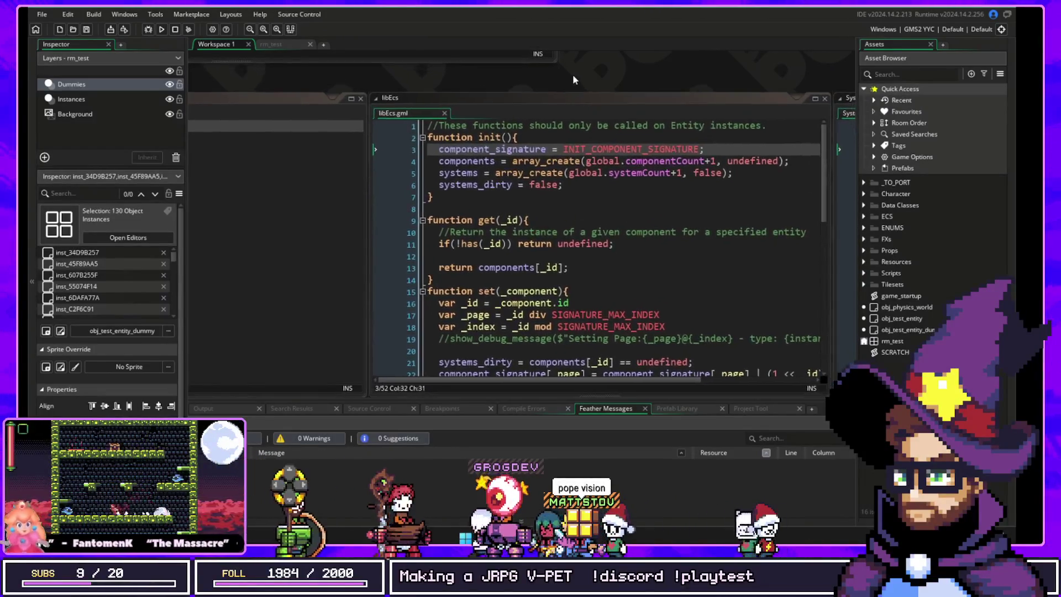
left_click(483, 158)
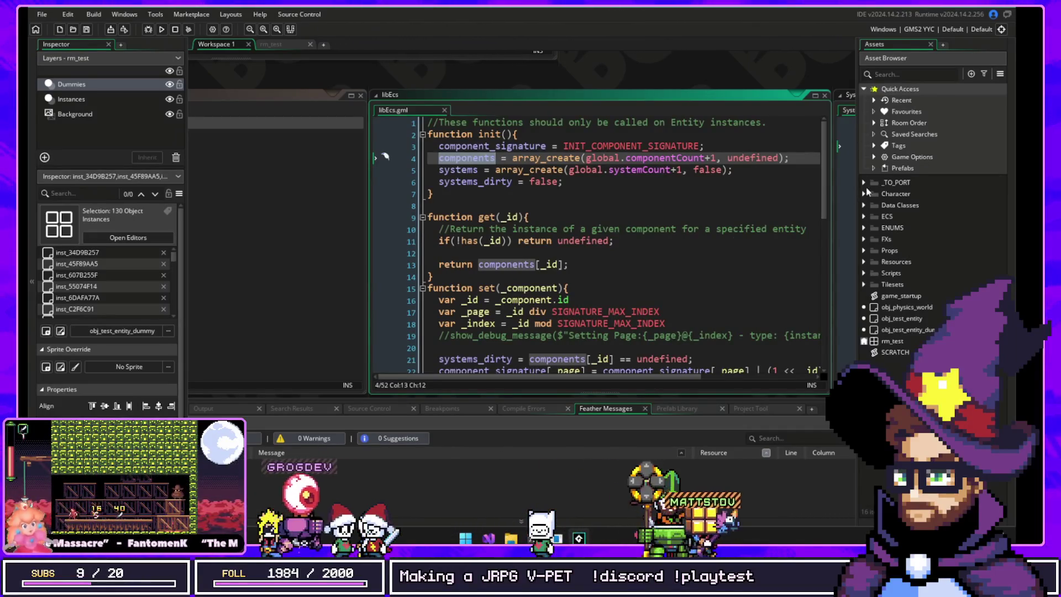
left_click(864, 216)
left_click(874, 228)
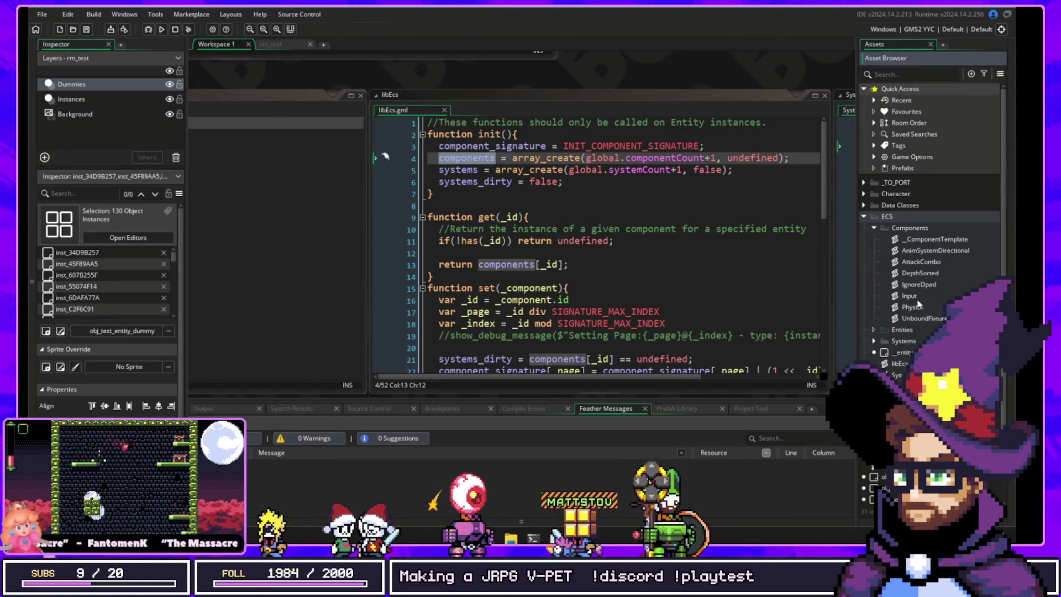
double_click(926, 274)
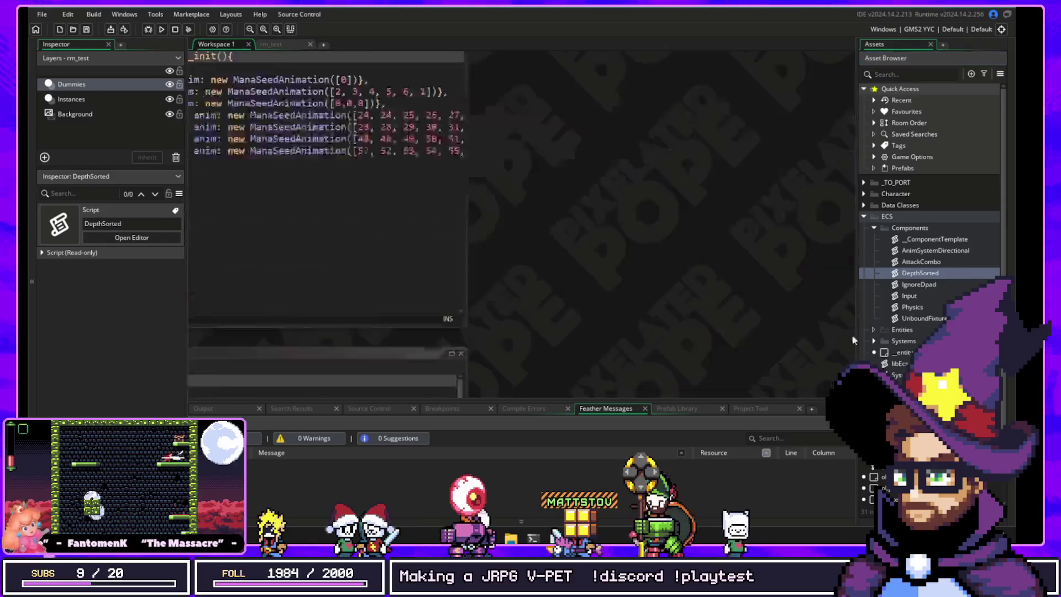
Step: Widen the DepthSorted code window and inspect its static, name and negative_y entries
left_click_drag(650, 269, 777, 269)
mouse_move(473, 389)
left_mouse_down()
mouse_move(636, 388)
mouse_move(562, 381)
left_mouse_up()
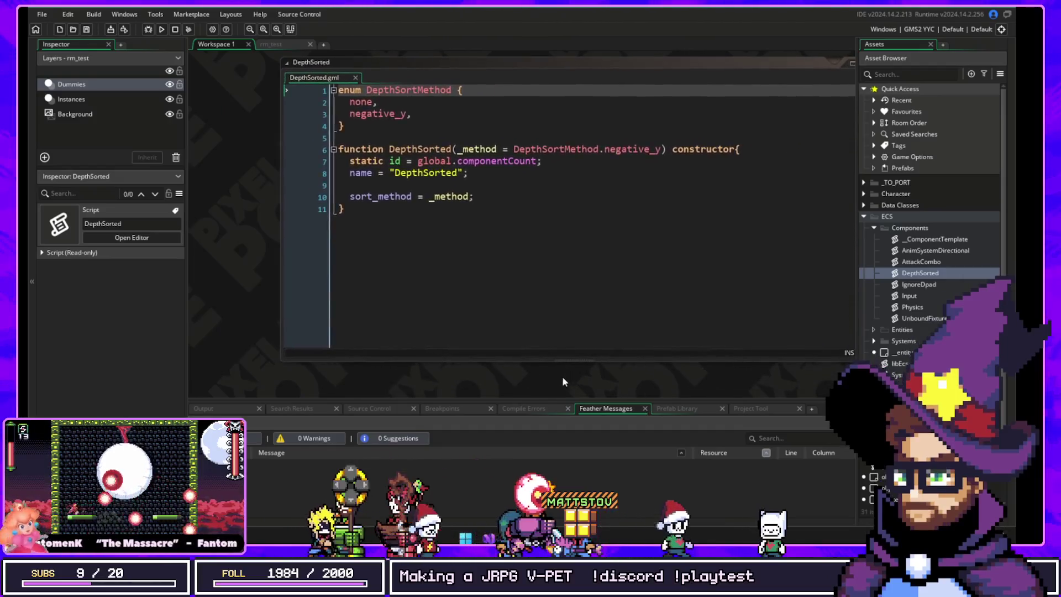
double_click(363, 160)
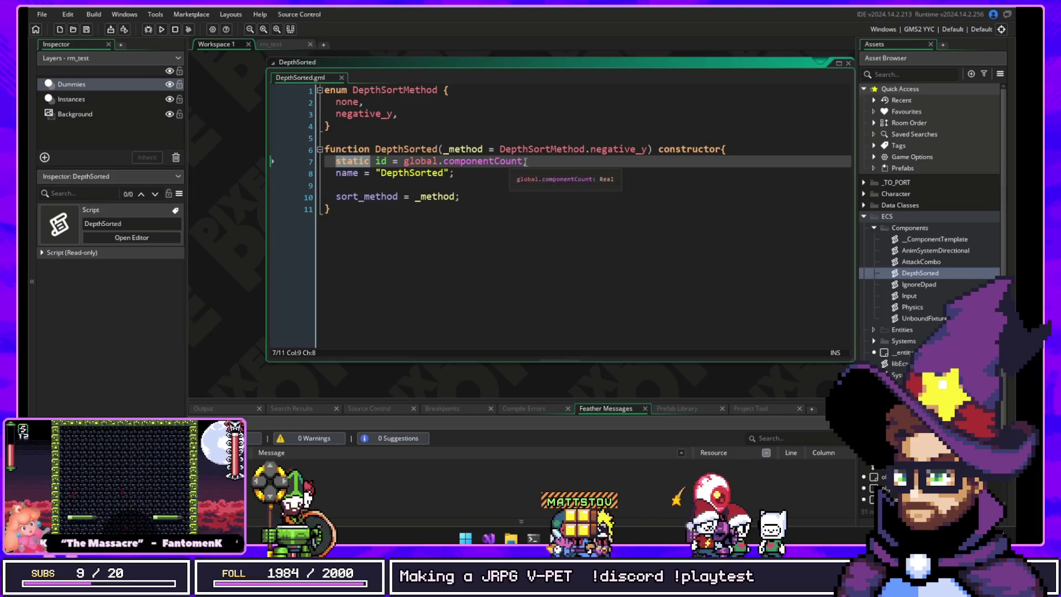
left_click_drag(525, 161, 406, 162)
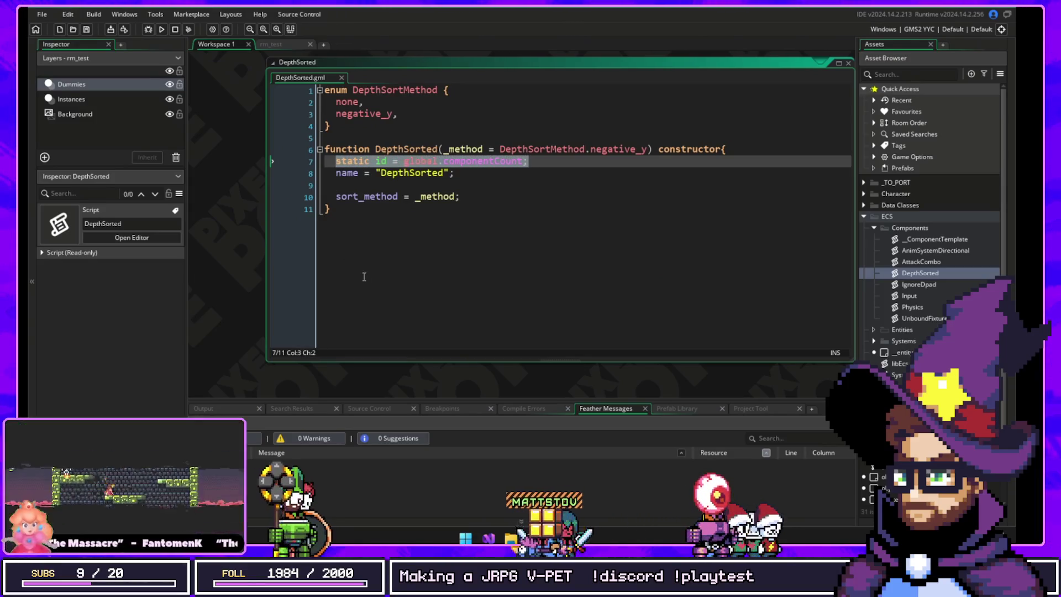
double_click(349, 173)
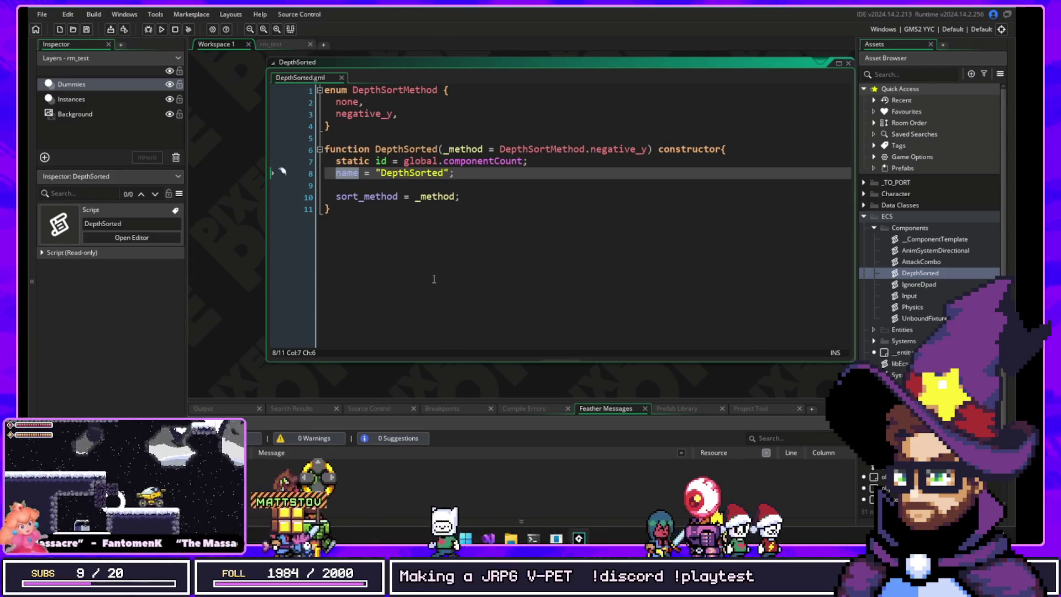
left_click(364, 198)
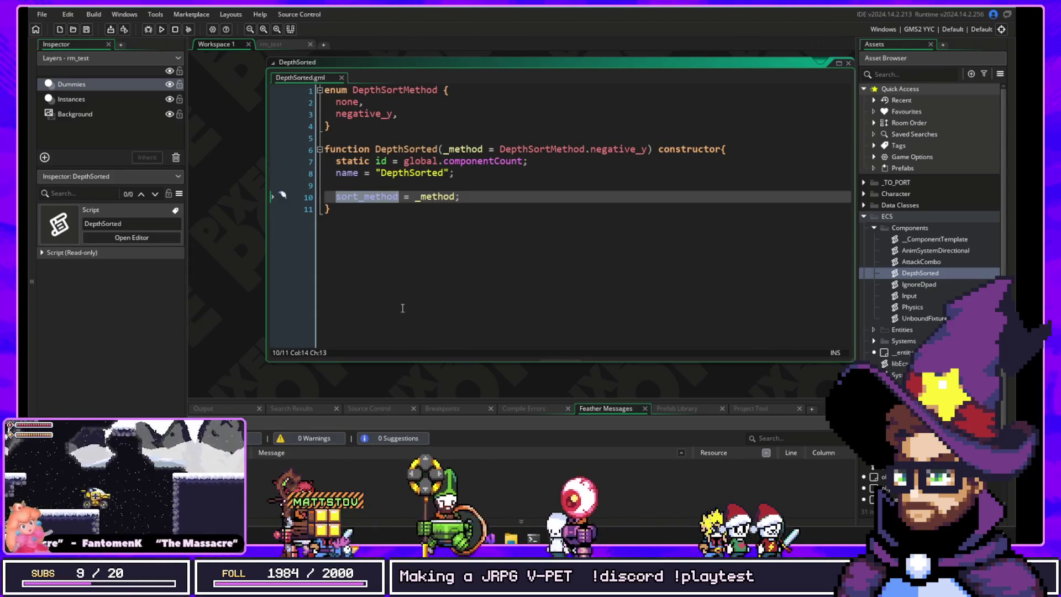
double_click(359, 114)
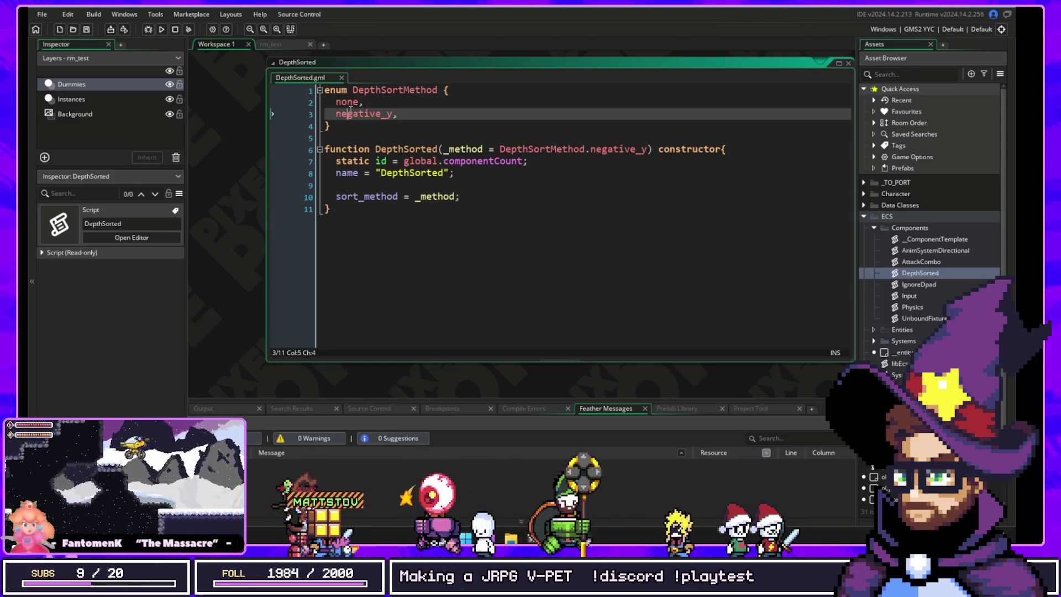
left_click(349, 104)
double_click(359, 114)
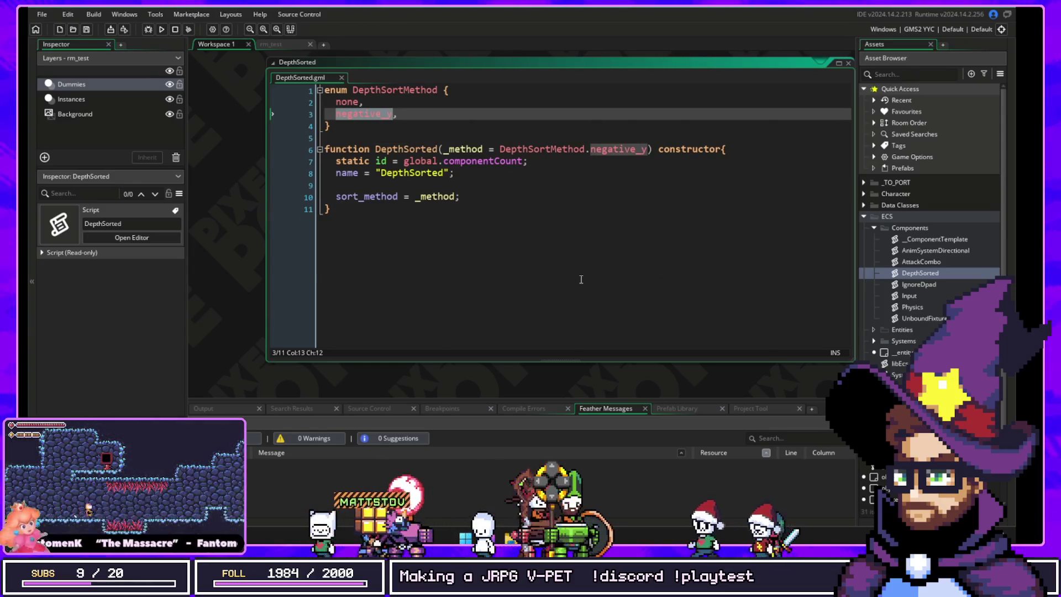
Step: Draft an on_sorth = function(){ depth = -y } block below sort_method, then delete it
left_click(480, 197)
key("Return")
key("Return")
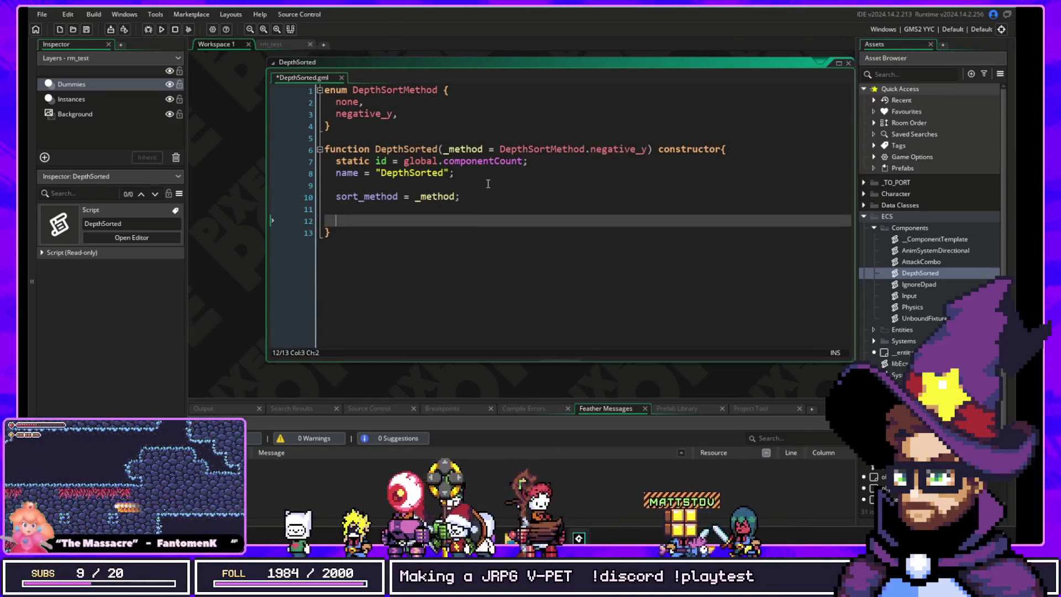
type("function(){")
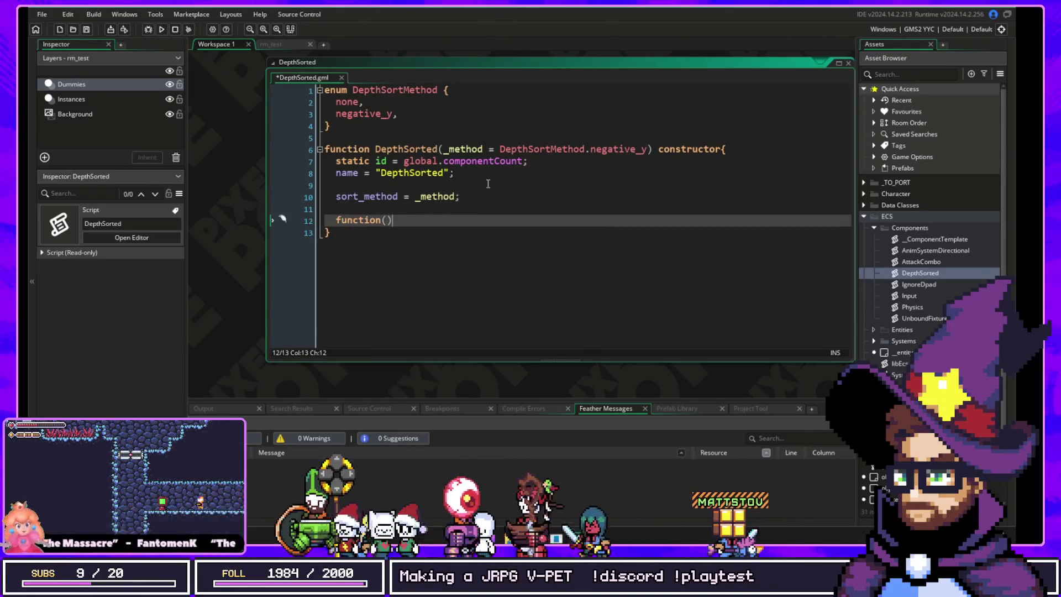
key("Return")
key("Return")
type("depth =")
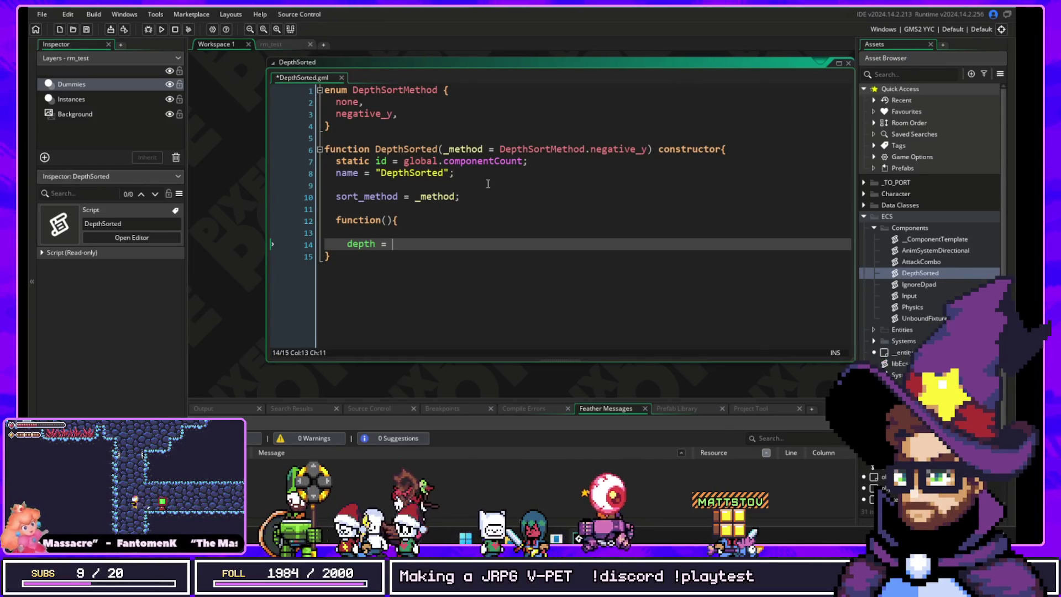
type("-y")
key("Escape")
key("Return")
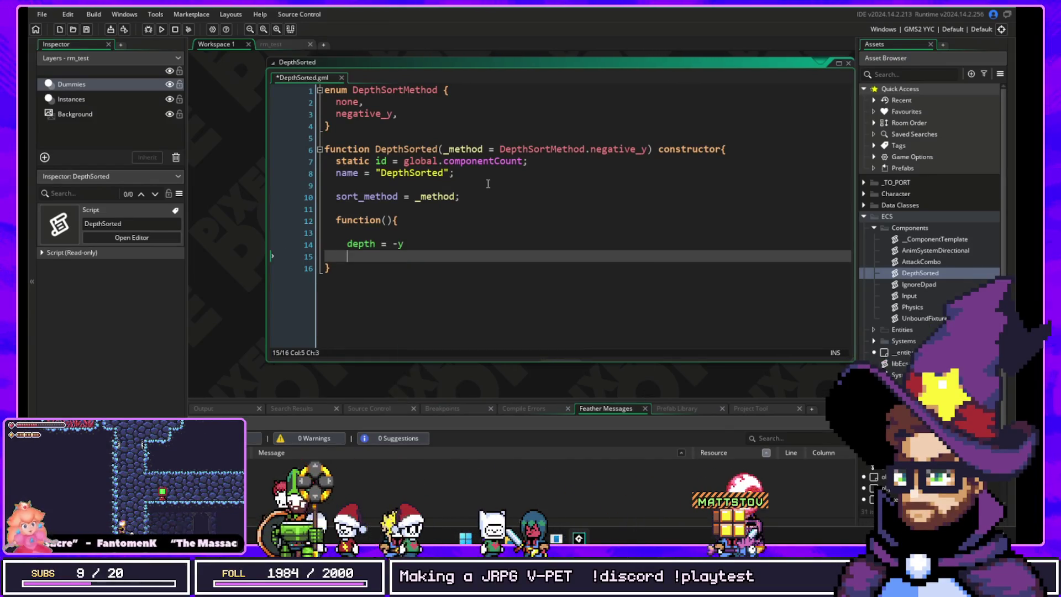
type("}")
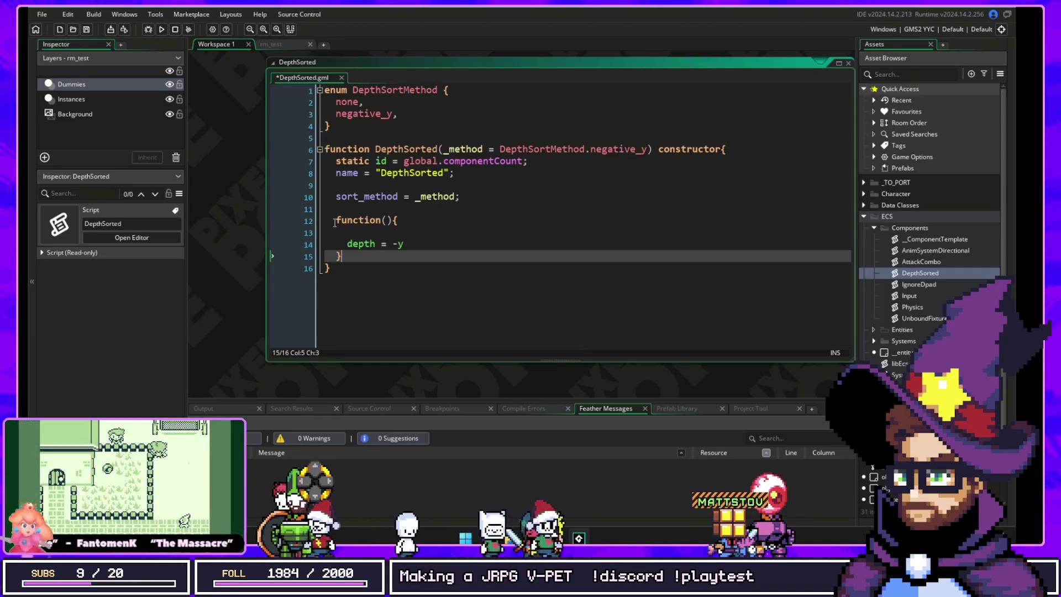
left_click(335, 221)
type("on_sorth =")
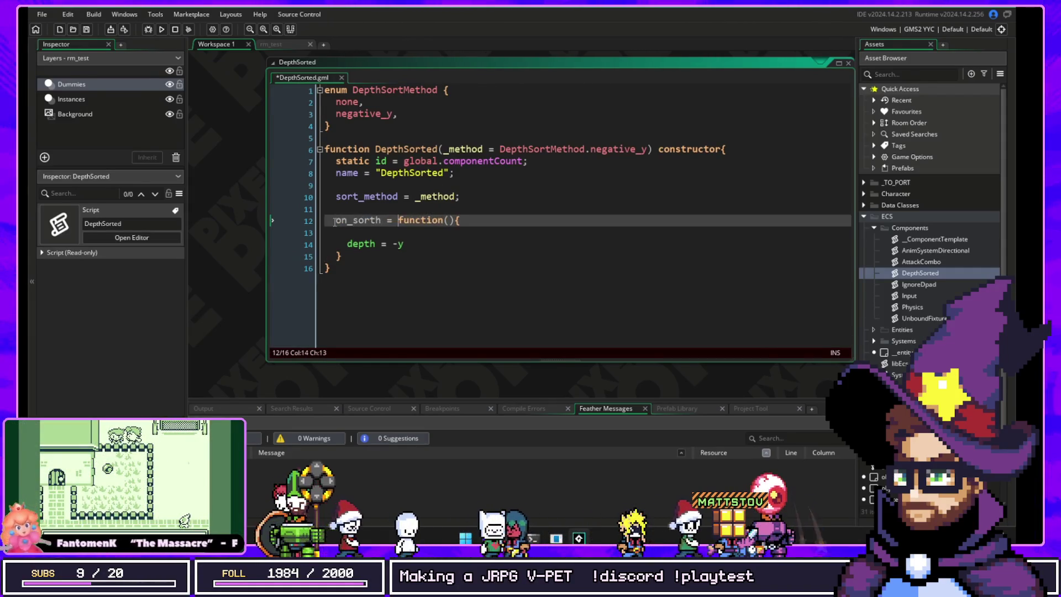
left_click_drag(343, 256, 287, 206)
key("BackSpace")
key("BackSpace")
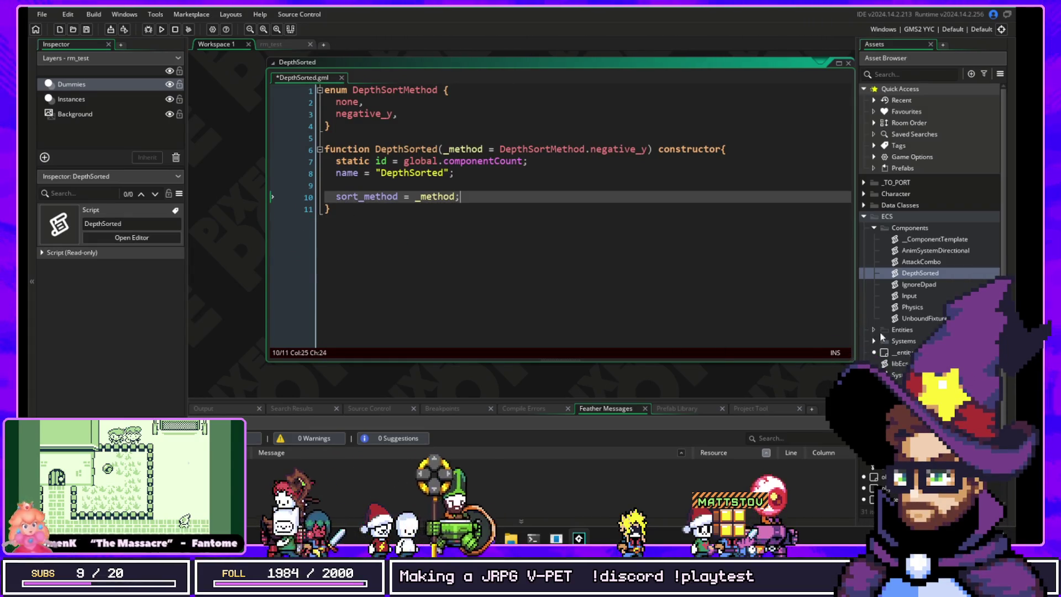
Step: Expand the Systems folder and select the DepthSort system script
left_click(875, 339)
left_click(873, 340)
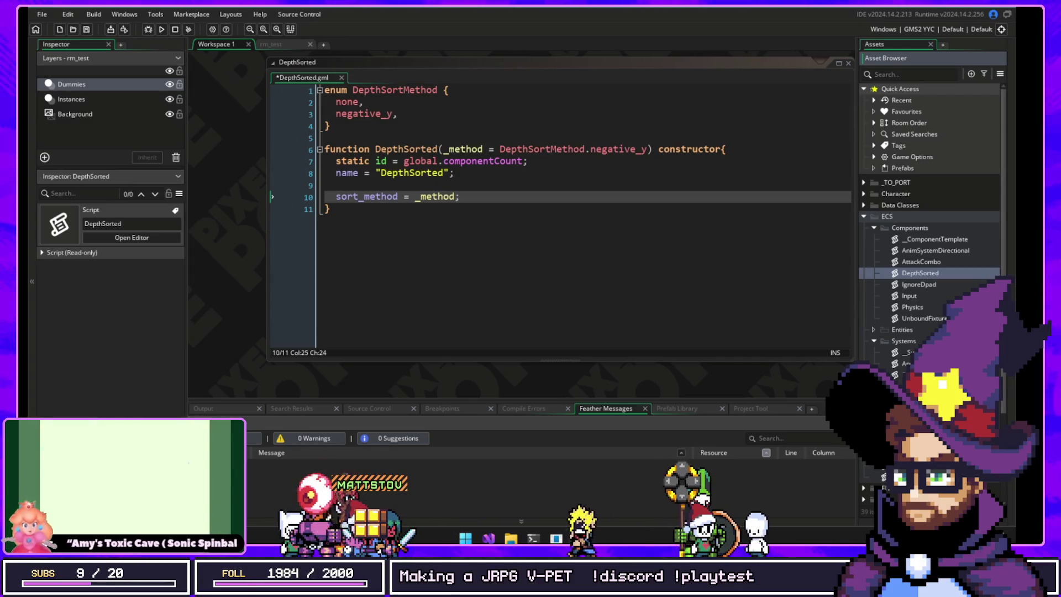
left_click(906, 375)
Step: Open the DepthSort script and inspect the System constructor's get_signature and matches functions
double_click(906, 374)
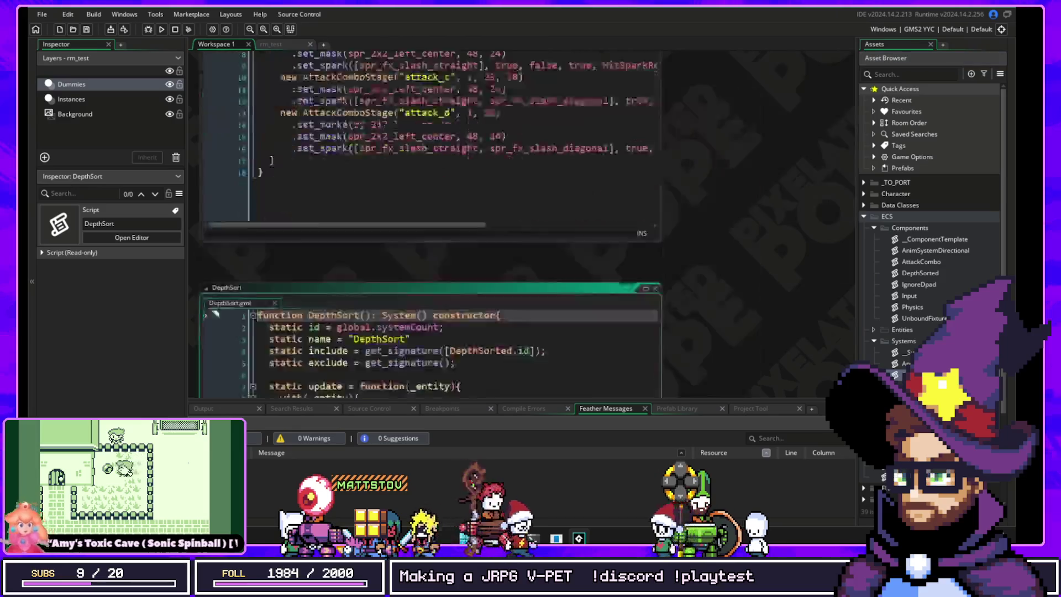
left_click_drag(659, 226, 770, 226)
left_click_drag(319, 68, 389, 88)
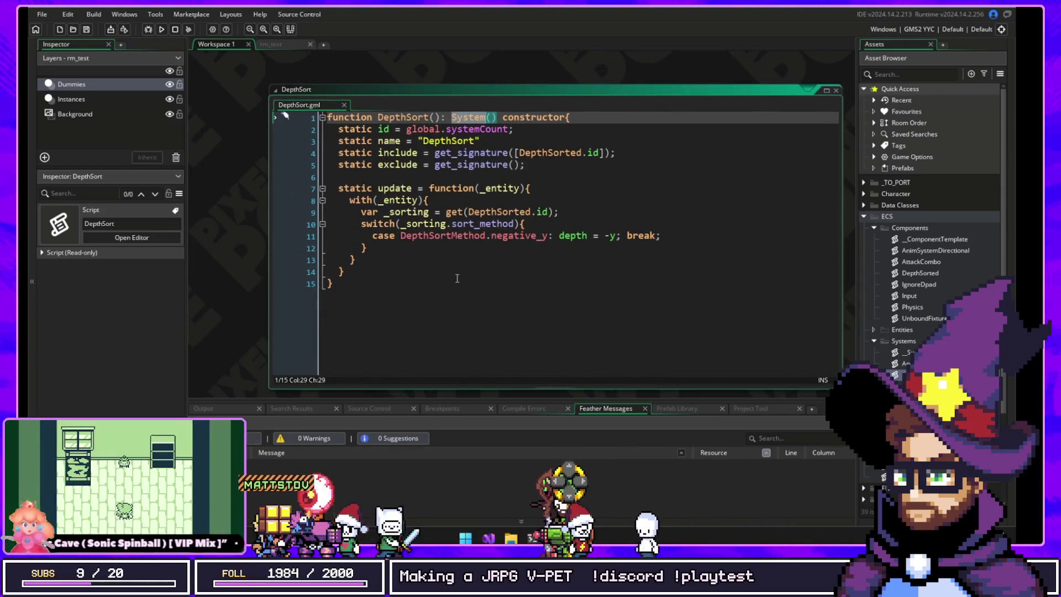
key("F12")
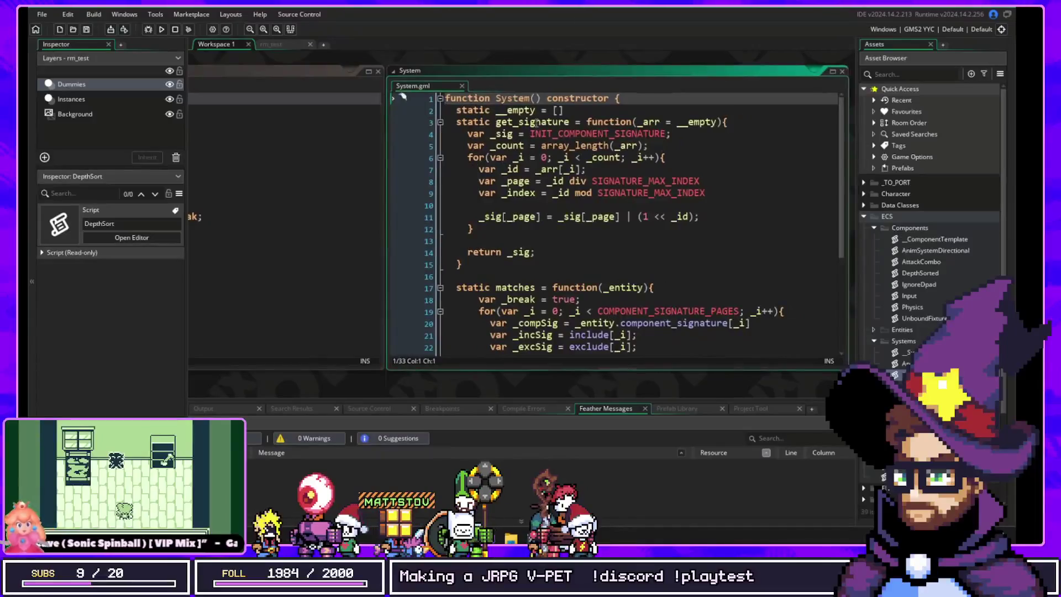
mouse_move(504, 122)
left_mouse_down()
mouse_move(647, 146)
mouse_move(548, 164)
left_mouse_up()
scroll(538, 244, "down", 5)
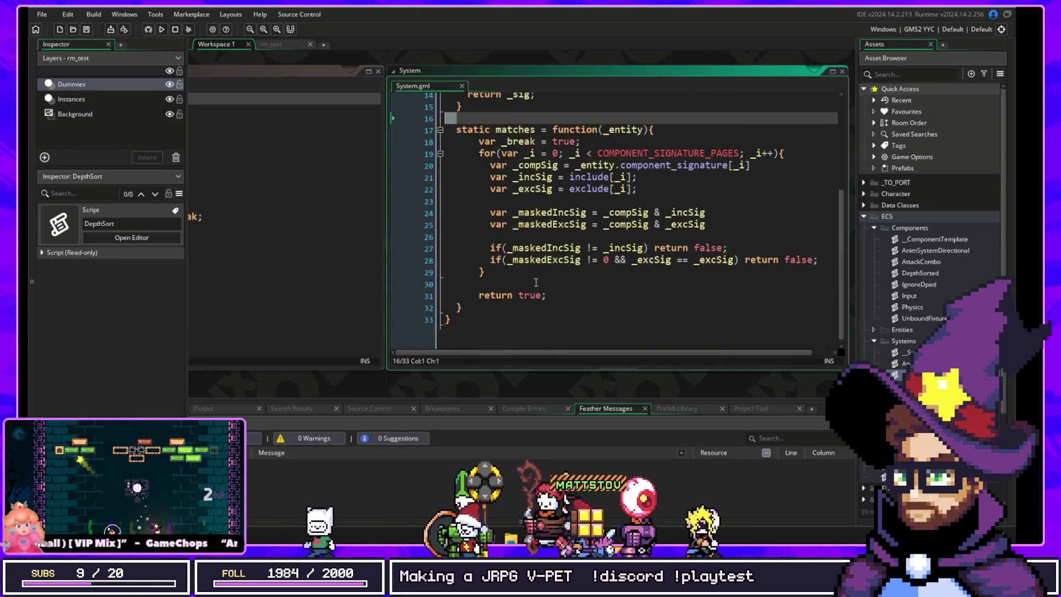
left_click(519, 128)
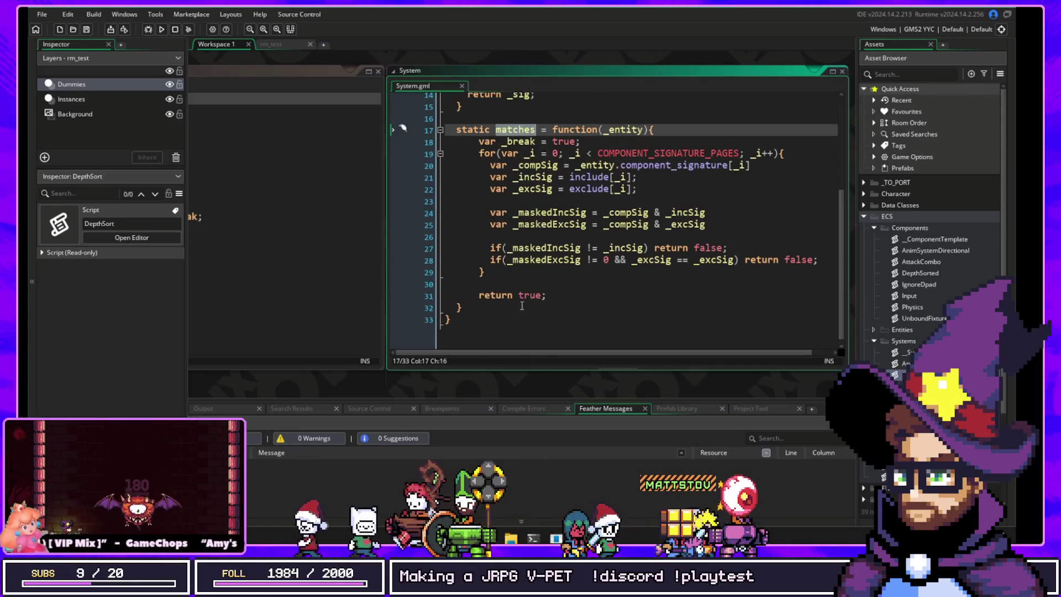
left_click_drag(479, 57, 709, 107)
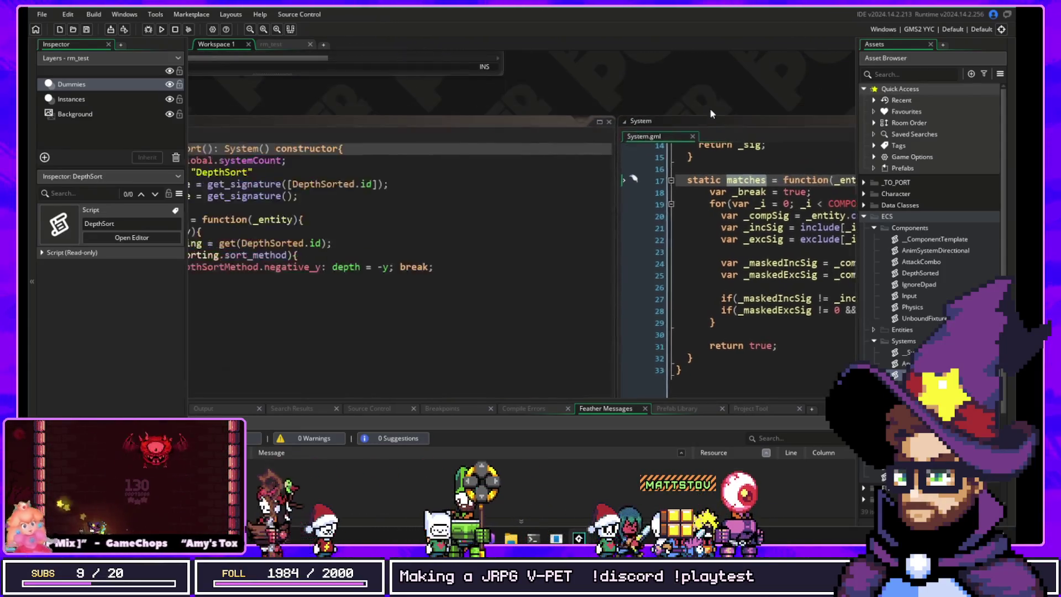
scroll(721, 142, "down", 5)
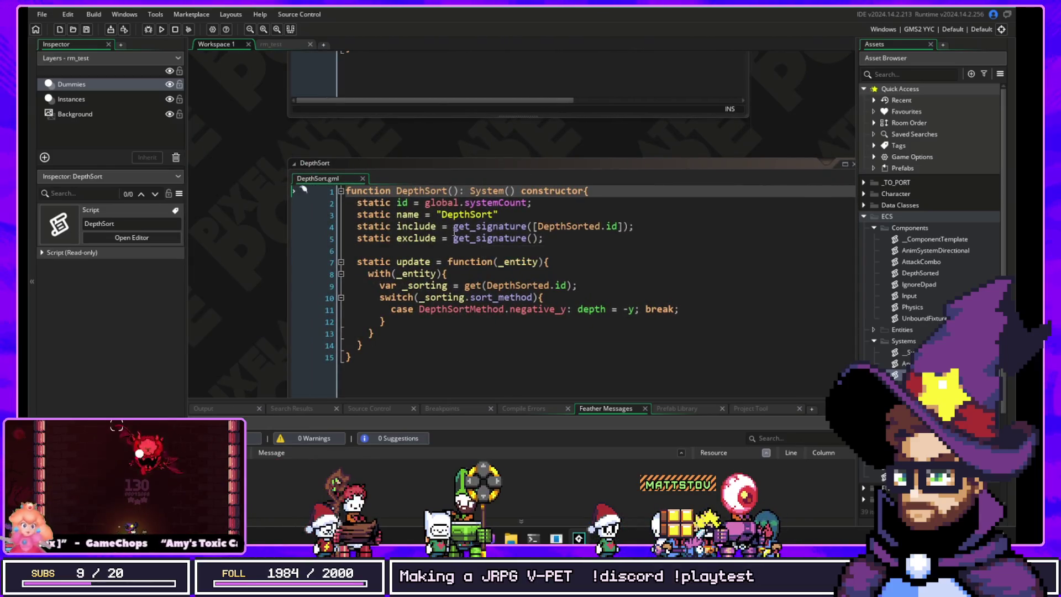
Step: Inspect DepthSort's include and exclude signatures, adding and then removing '.id' in include
double_click(470, 225)
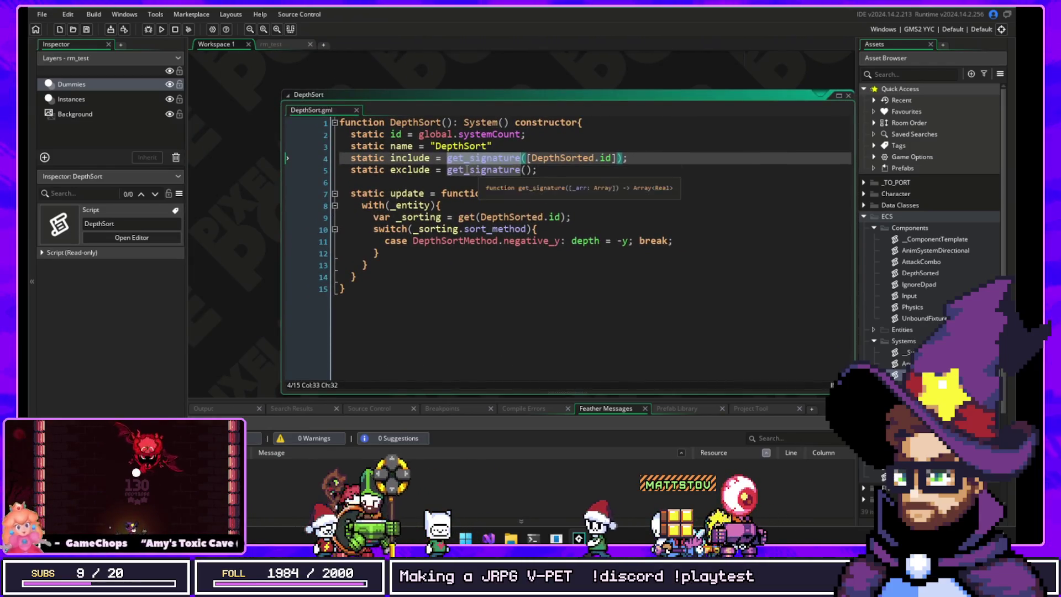
double_click(479, 170)
left_click(411, 170)
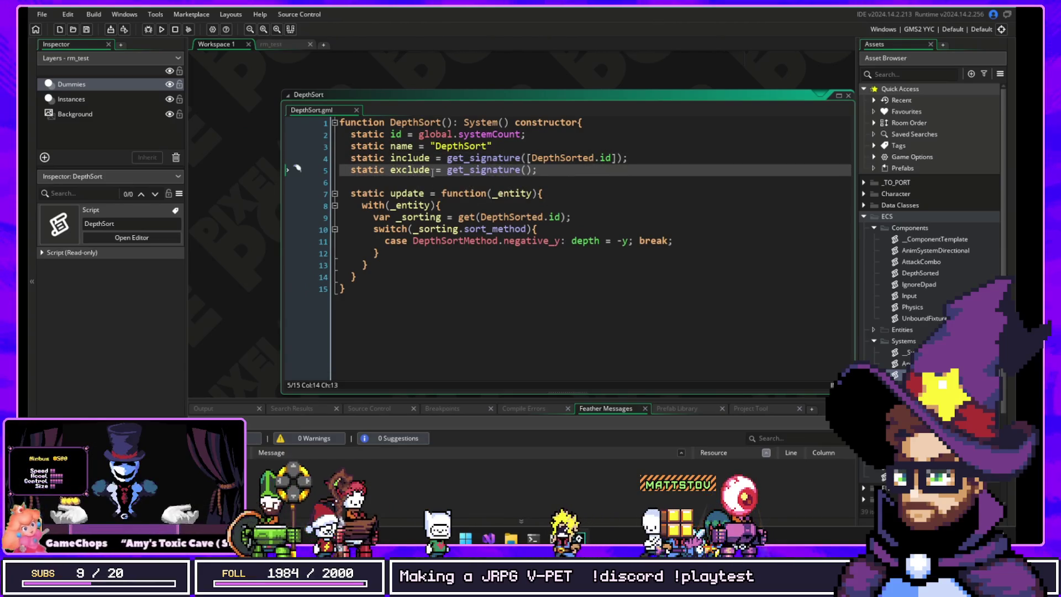
mouse_move(537, 171)
left_mouse_down()
mouse_move(352, 170)
mouse_move(290, 151)
left_mouse_up()
left_click(453, 161)
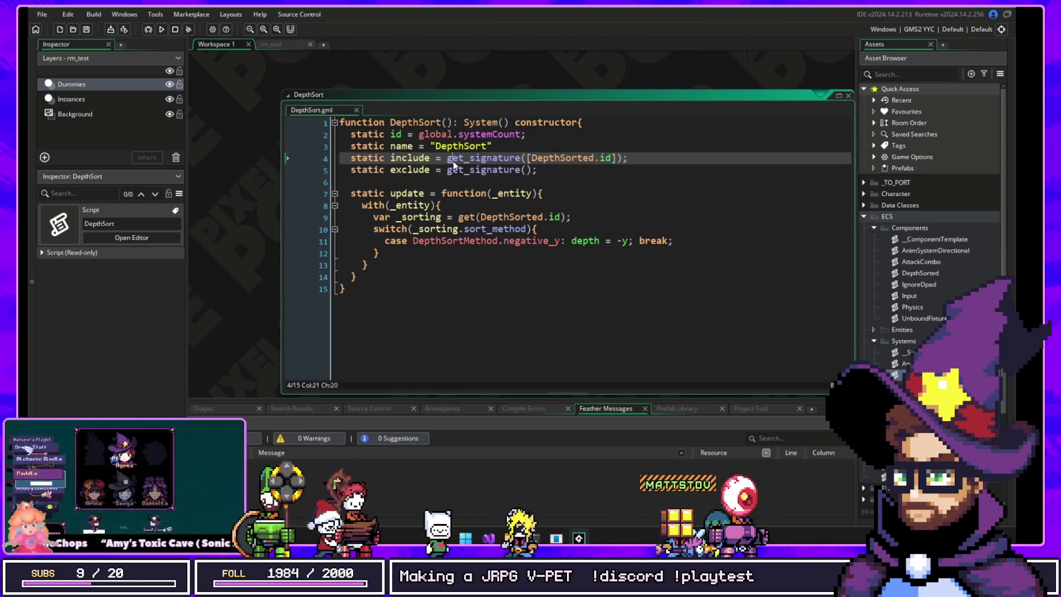
left_click_drag(447, 159, 613, 160)
left_click(544, 172)
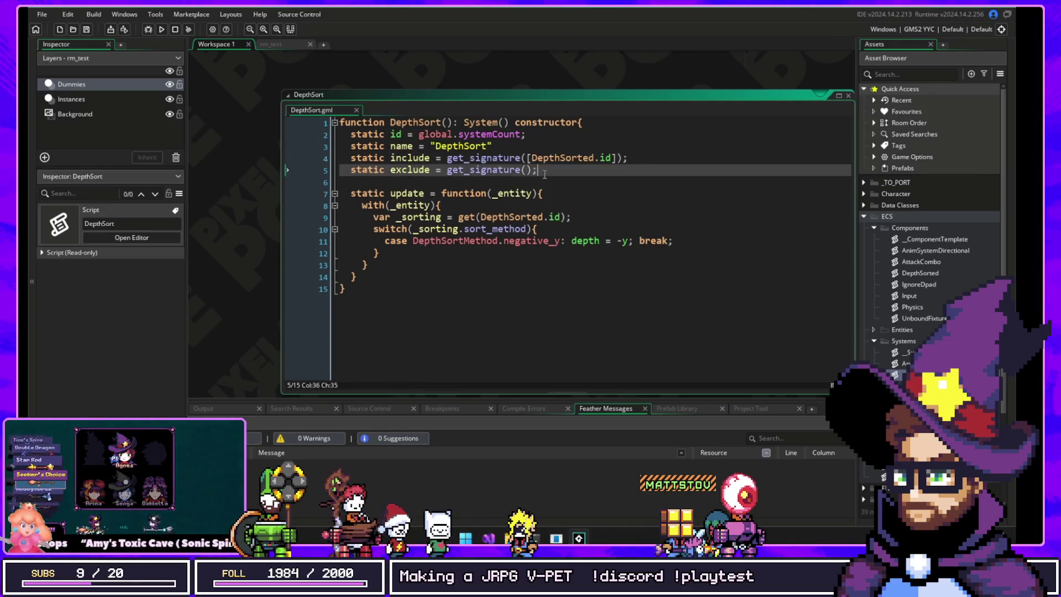
left_click(383, 158)
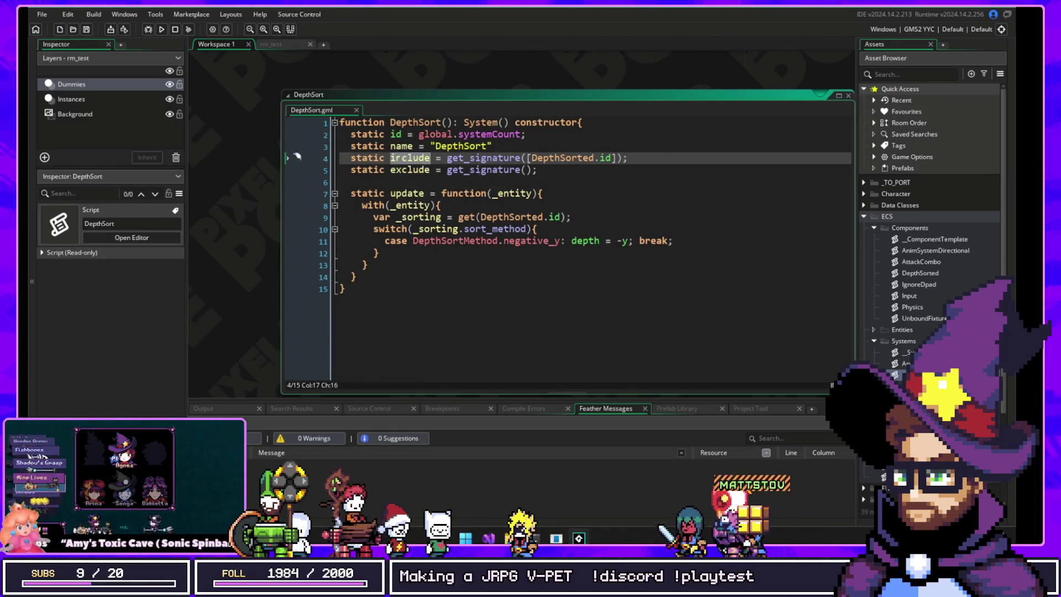
left_click(409, 170)
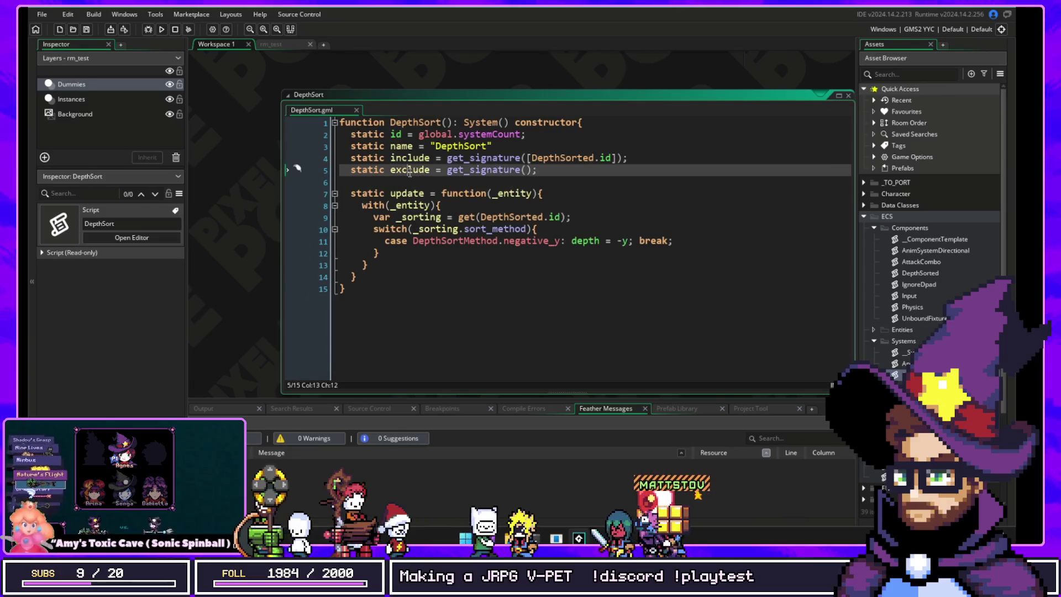
left_click(559, 159)
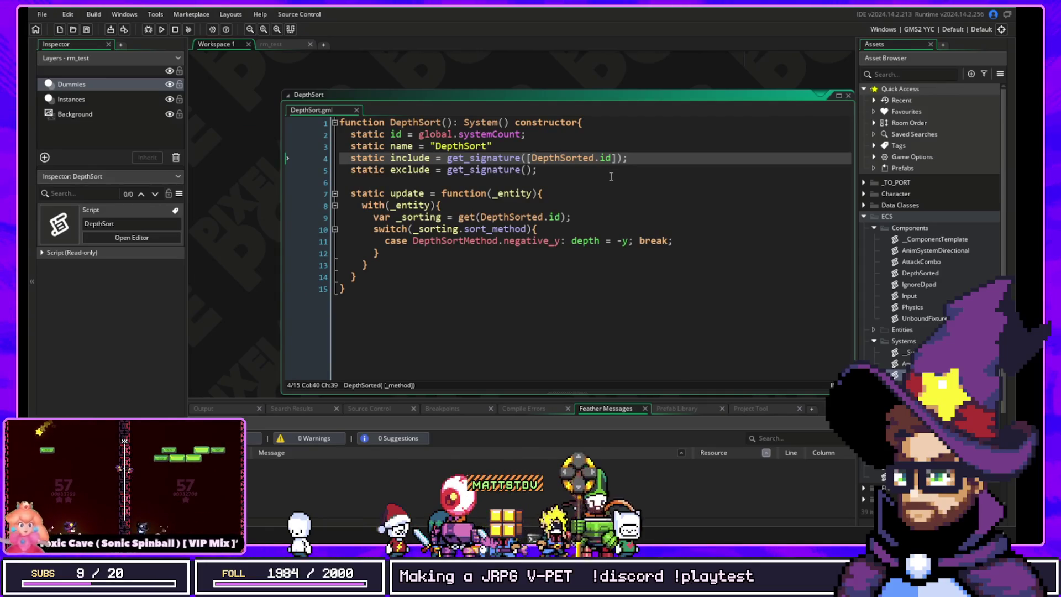
key("Right")
key("Right")
key("Right")
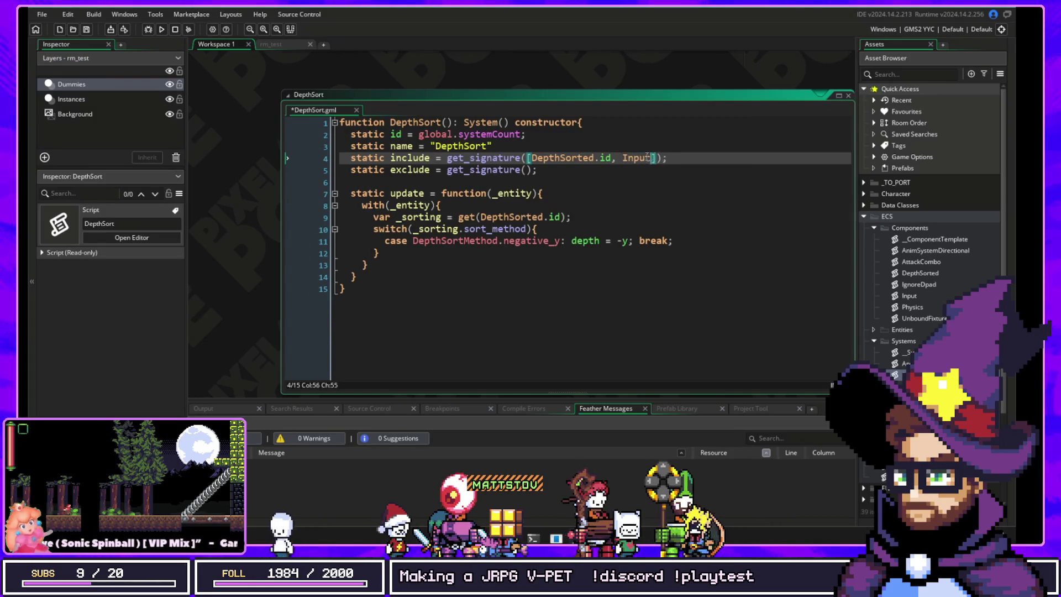
type(".id")
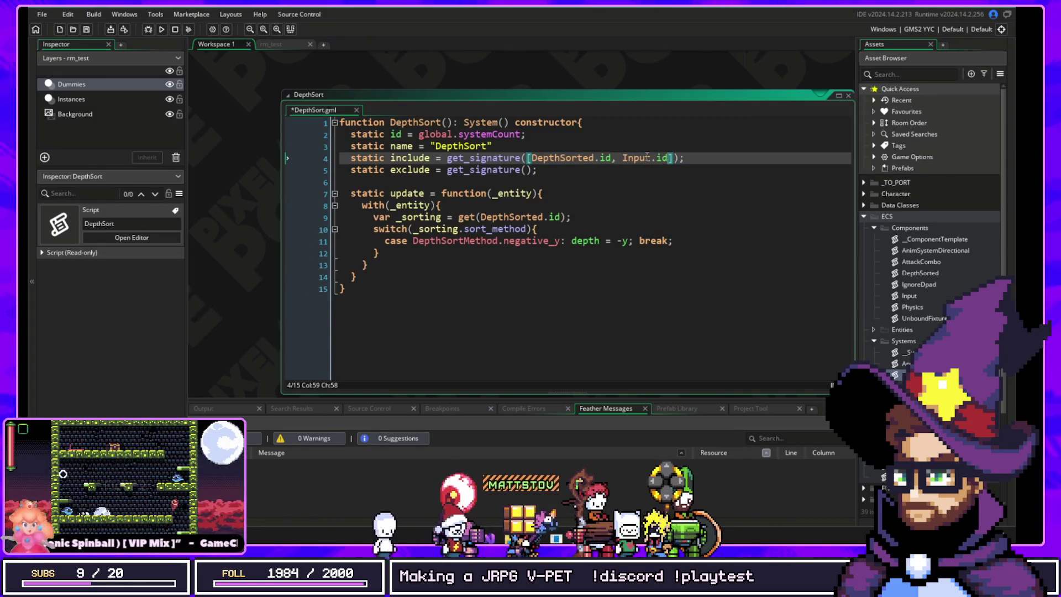
key("BackSpace")
key("BackSpace")
key("BackSpace")
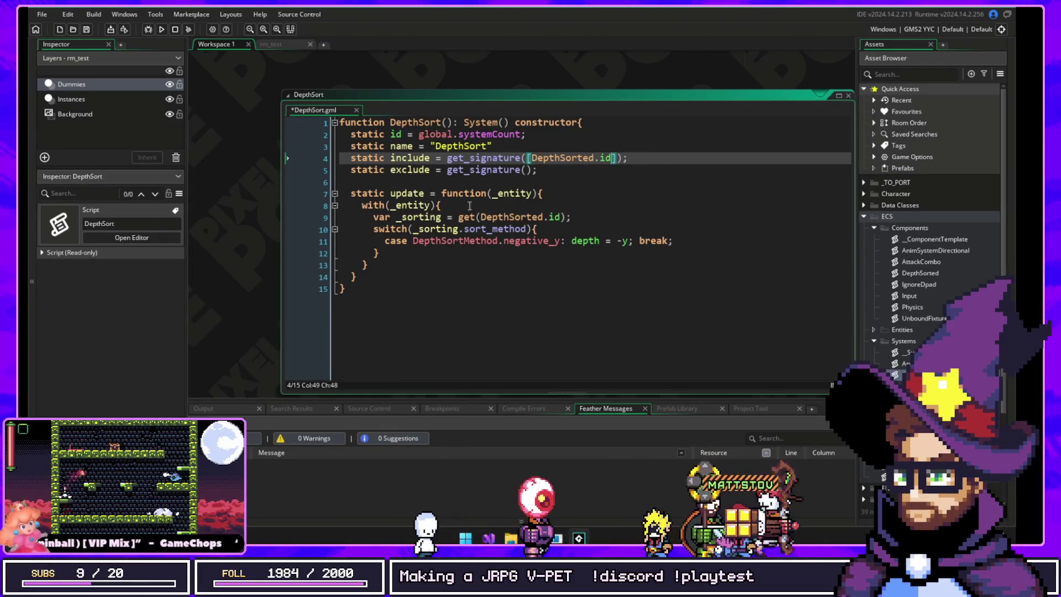
Step: Review the update function's _sorting switch and its depth = -y assignment
left_click(430, 205)
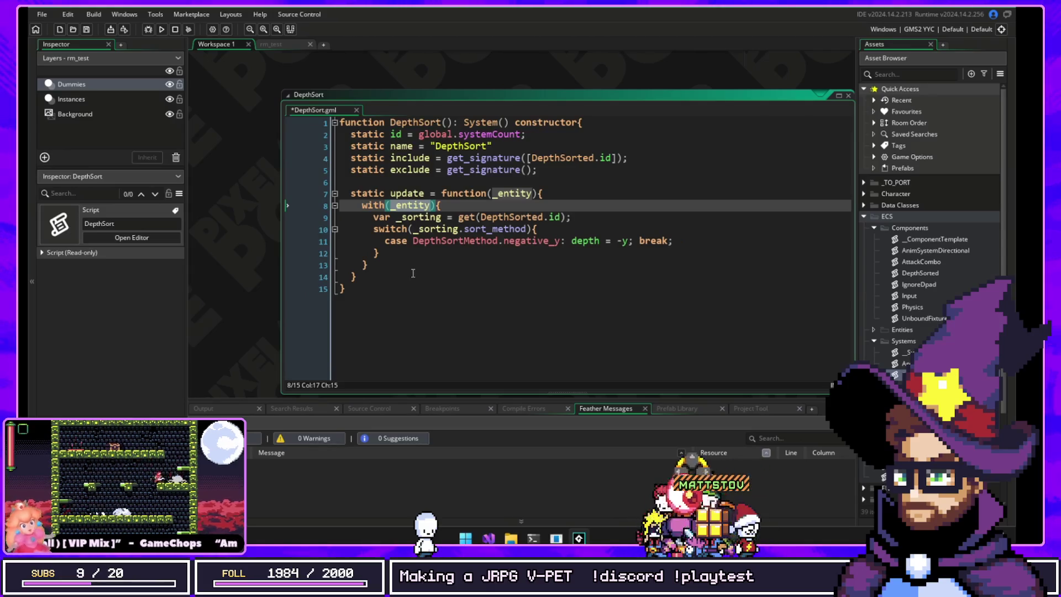
left_click(420, 217)
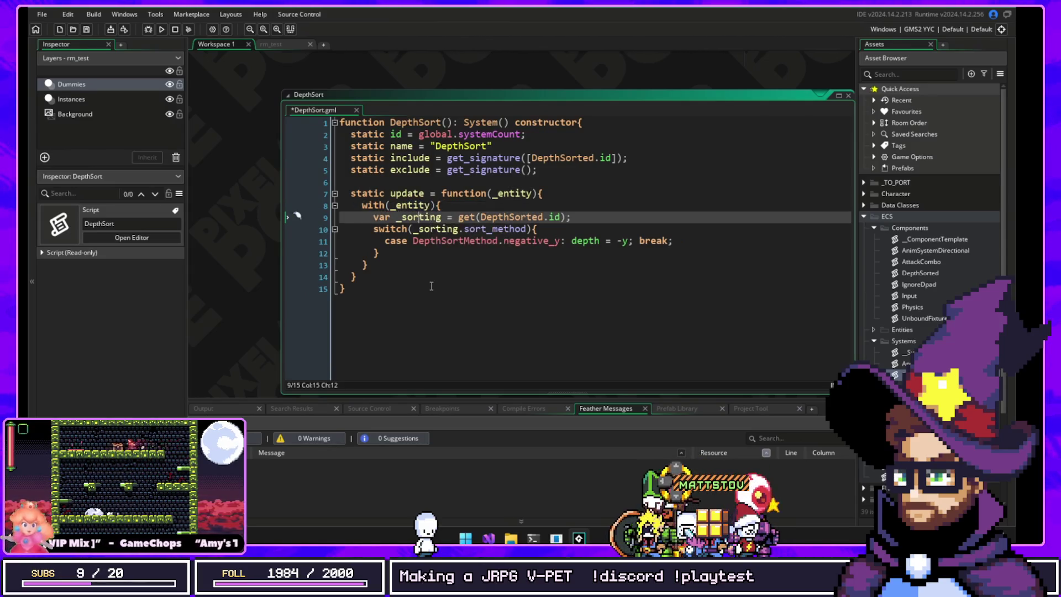
double_click(511, 217)
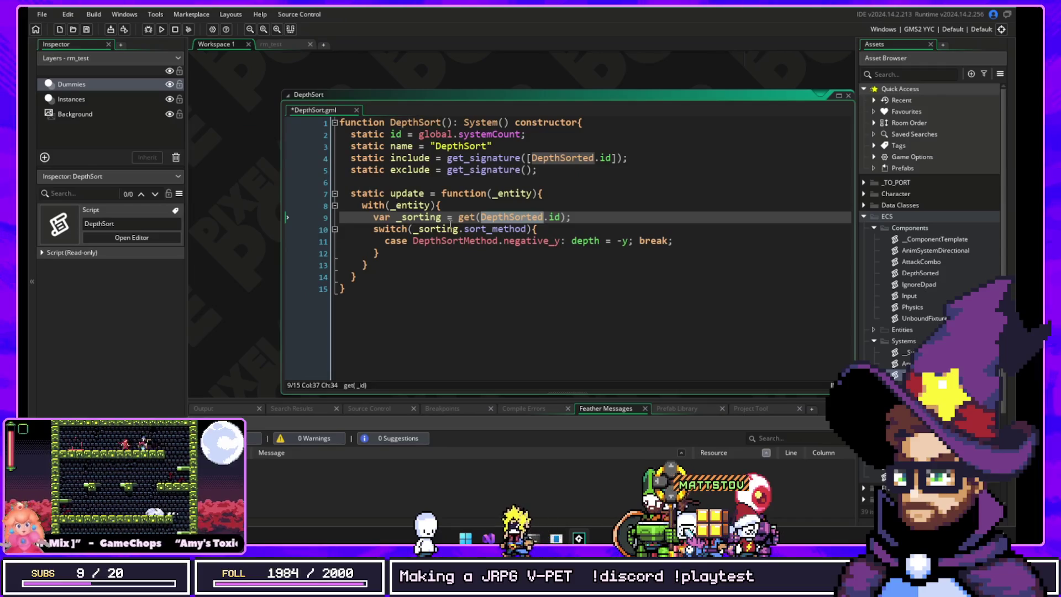
left_click(433, 231)
double_click(433, 230)
left_click_drag(572, 241, 673, 240)
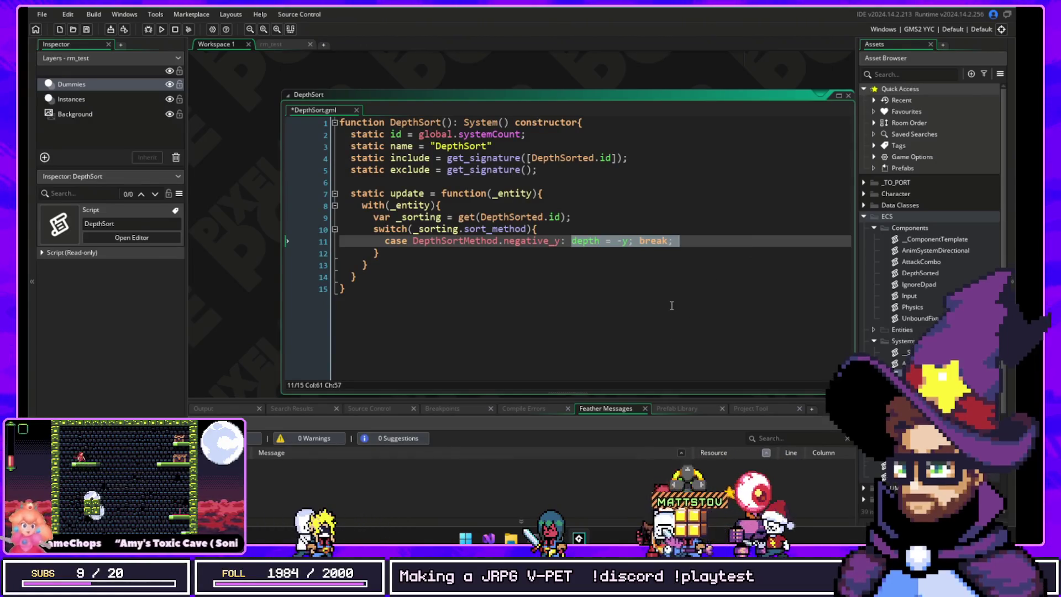
scroll(280, 204, "up", 2)
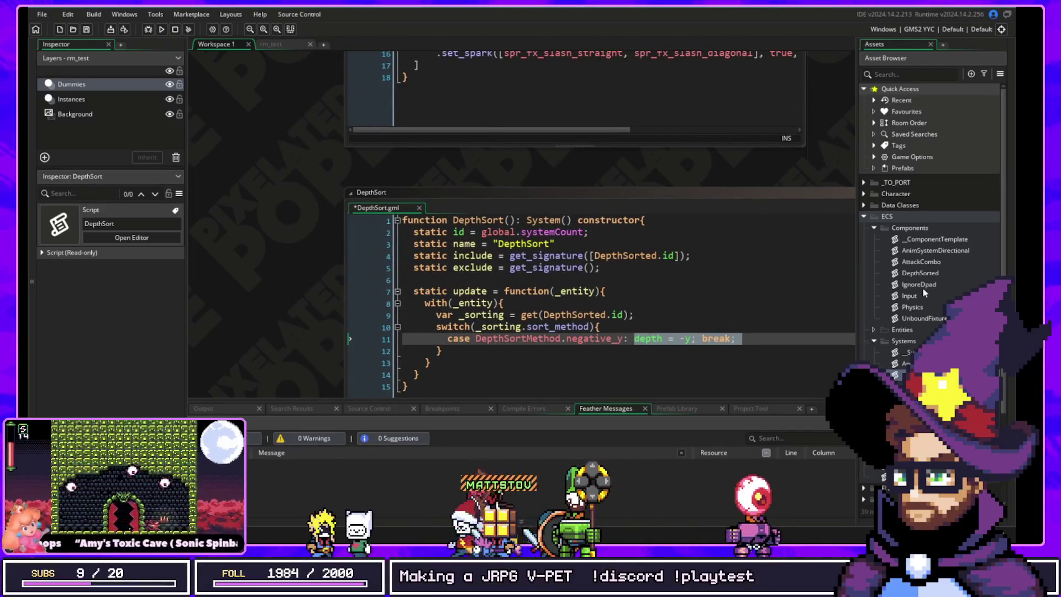
scroll(497, 175, "down", 3)
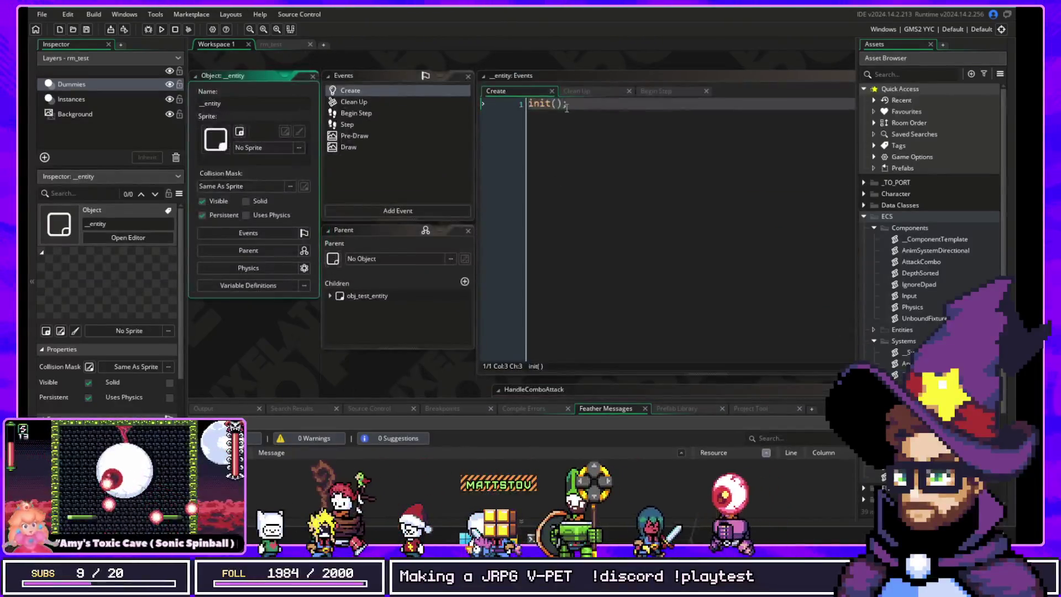
Step: Open the _entity Pre-Draw event and inspect its if(systems[DepthSort.id]) DepthSort.update(id) line
left_click(356, 135)
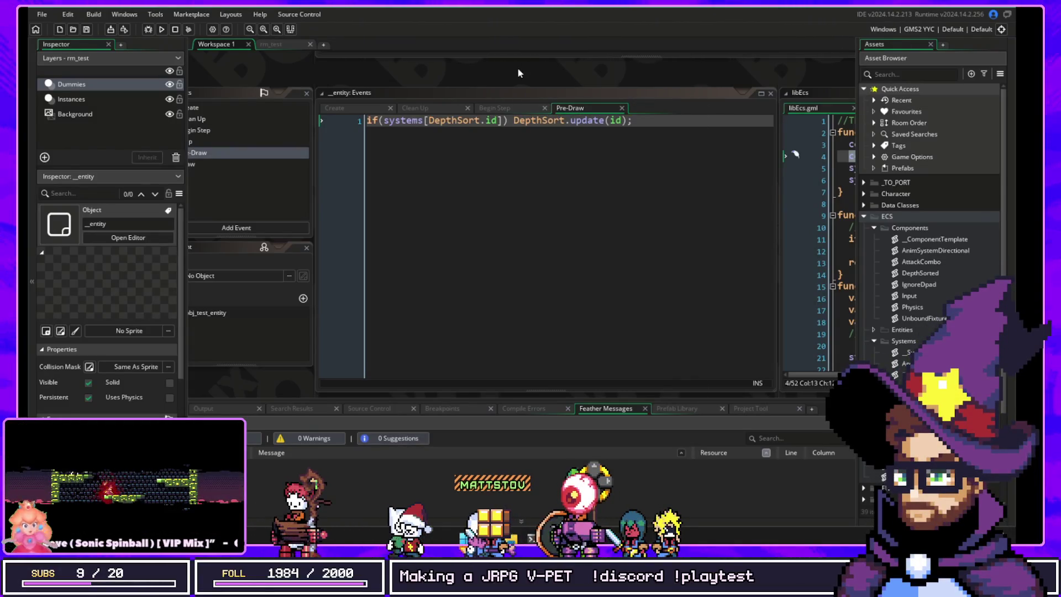
left_click(441, 118)
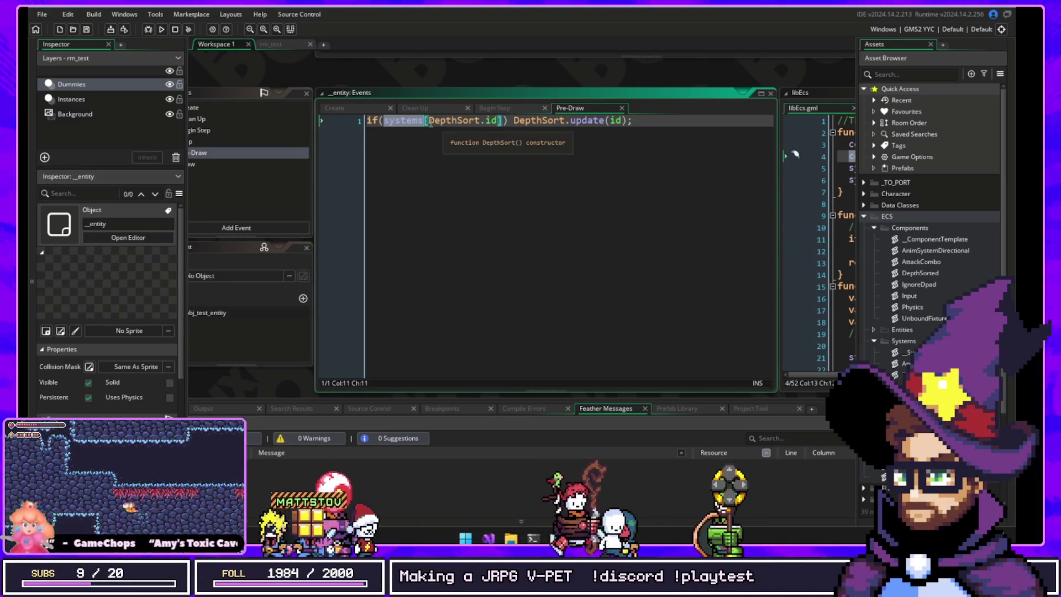
left_click_drag(428, 124, 499, 126)
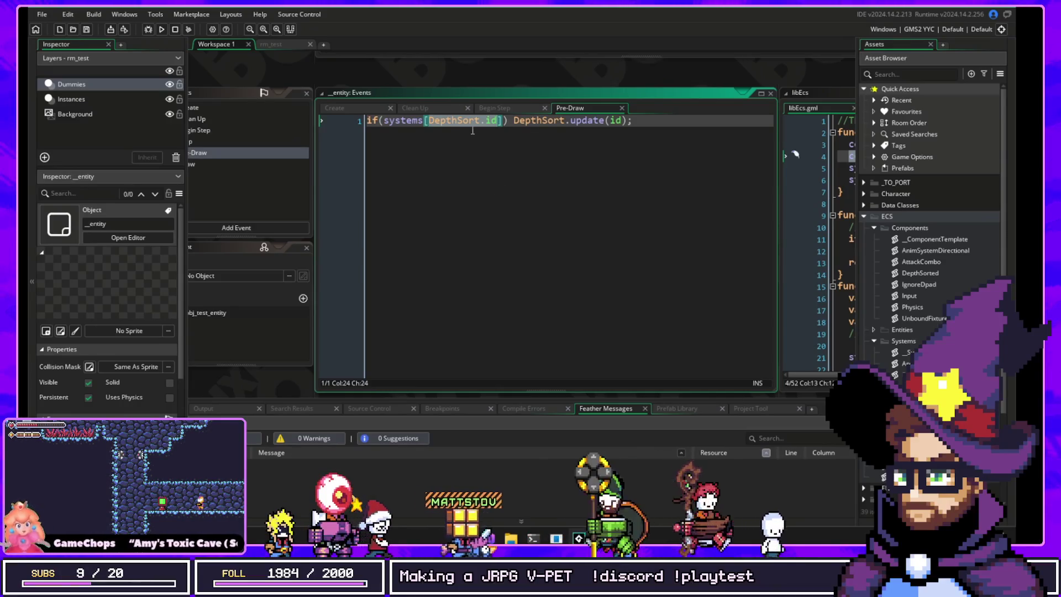
double_click(402, 120)
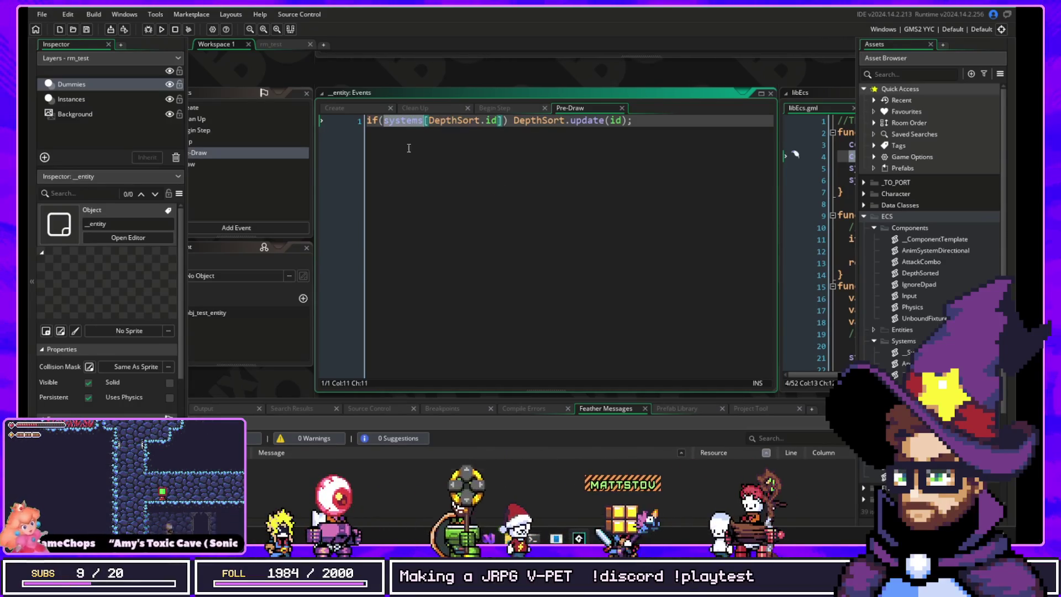
left_click(538, 120)
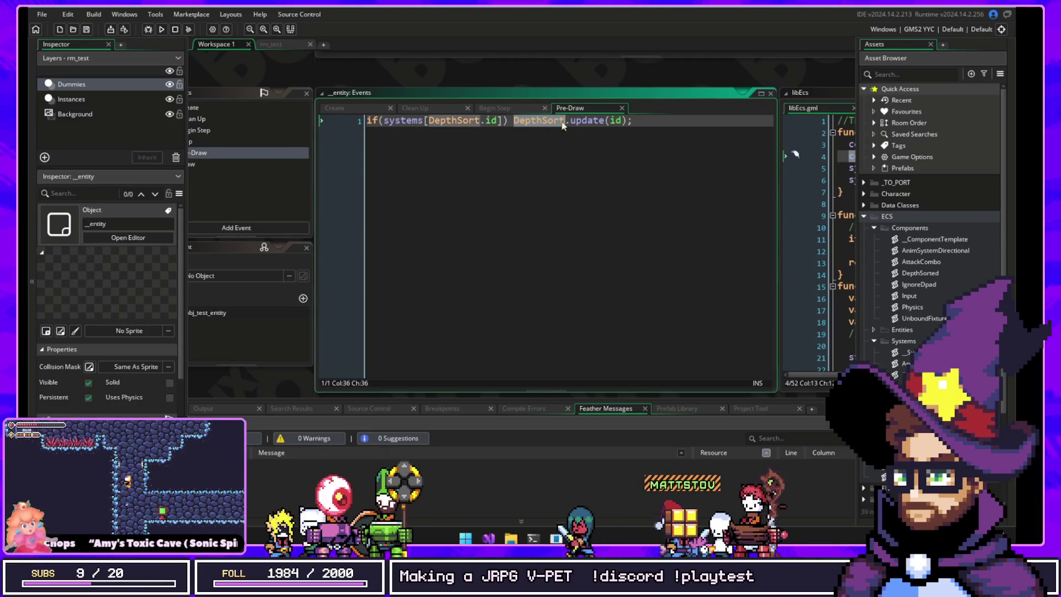
double_click(587, 121)
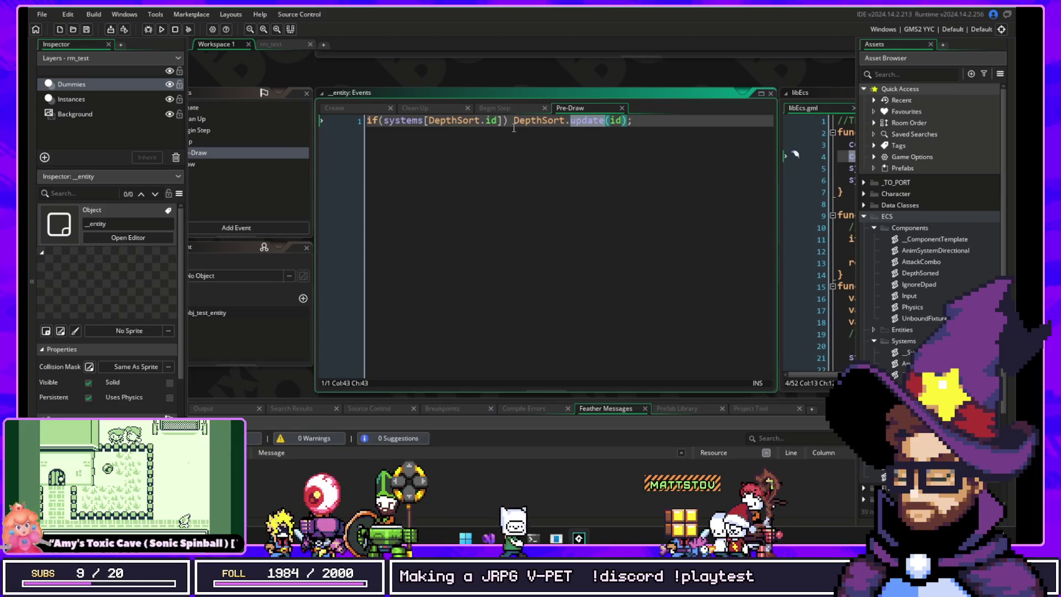
Step: Remove the systems[DepthSort.id] check before the update call and paste it onto a new line
left_click_drag(515, 123, 364, 115)
key("ctrl+c")
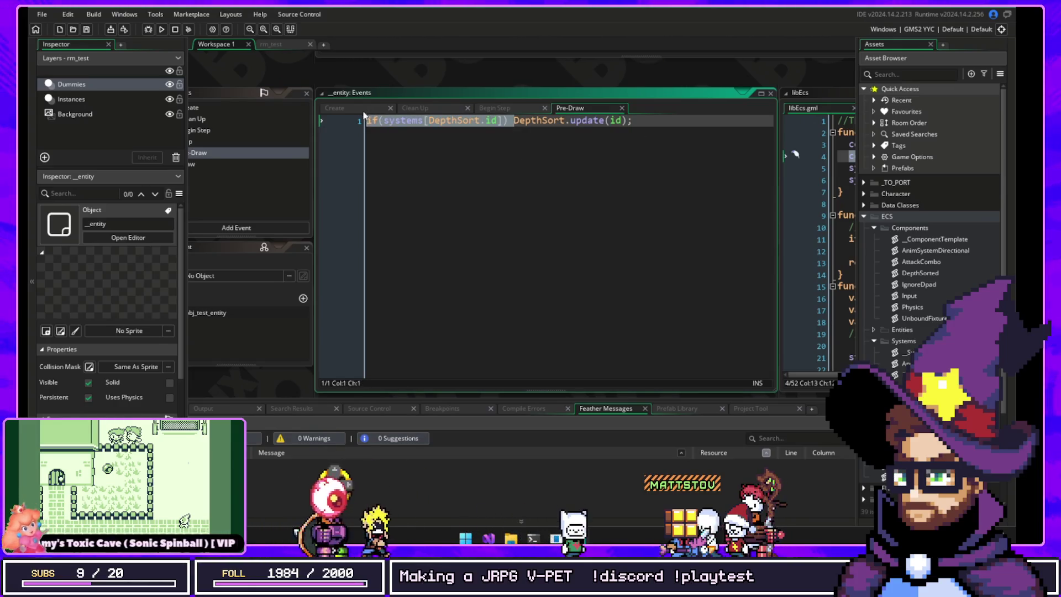
key("BackSpace")
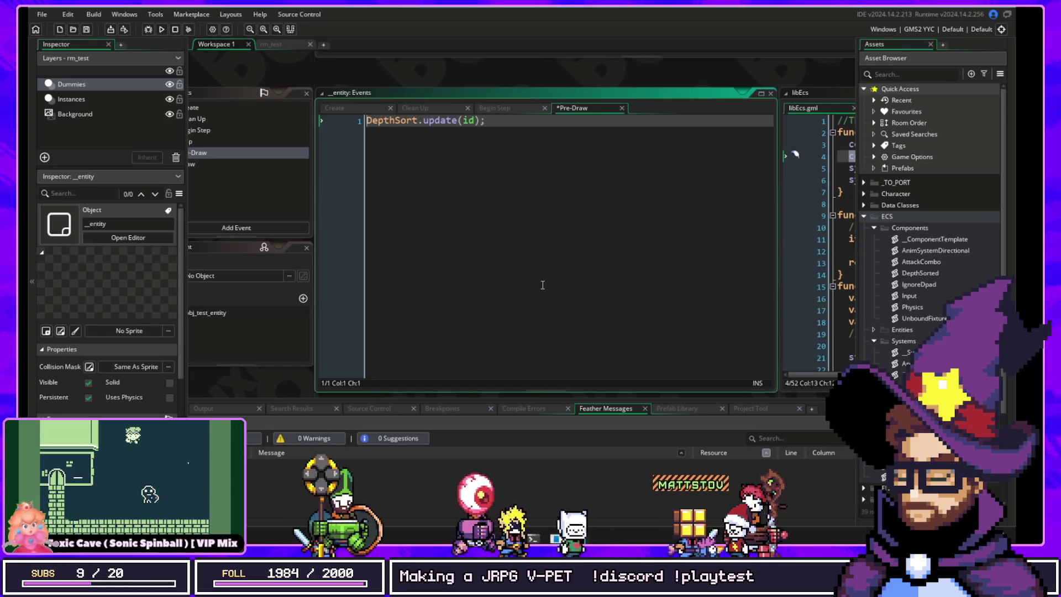
left_click(485, 121)
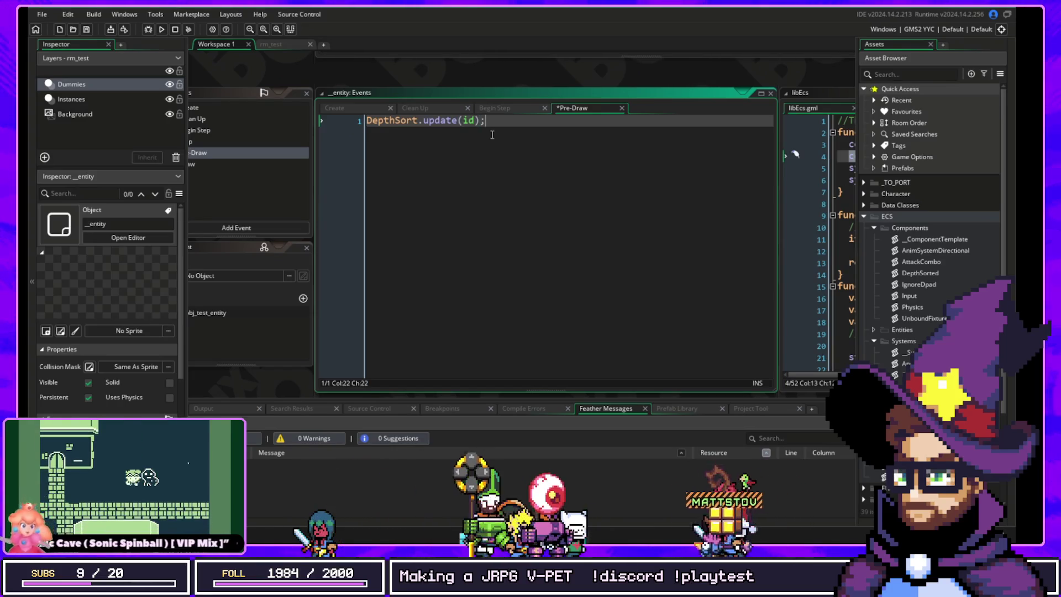
key("Return")
key("Return")
key("ctrl+v")
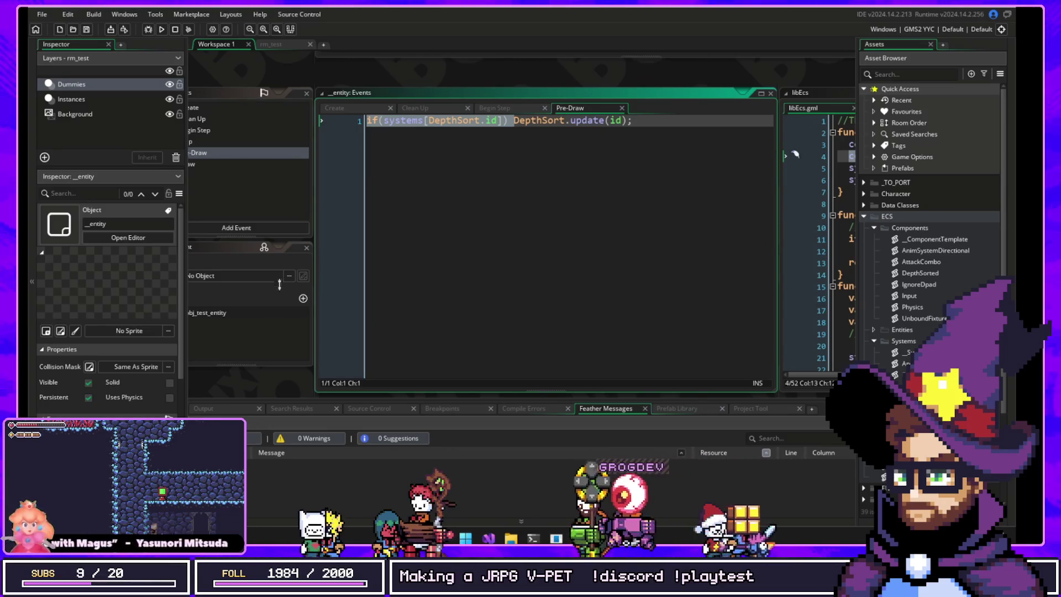
Step: Pan the workspace to bring the _entity Events list and Pre-Draw code into view
left_click_drag(279, 399, 279, 470)
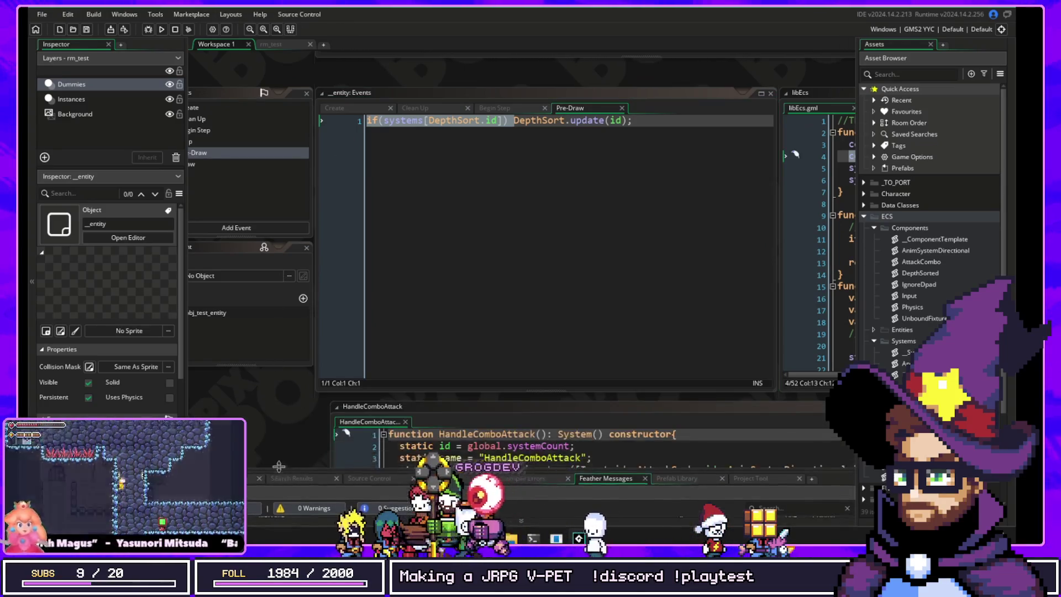
left_click_drag(322, 359, 342, 295)
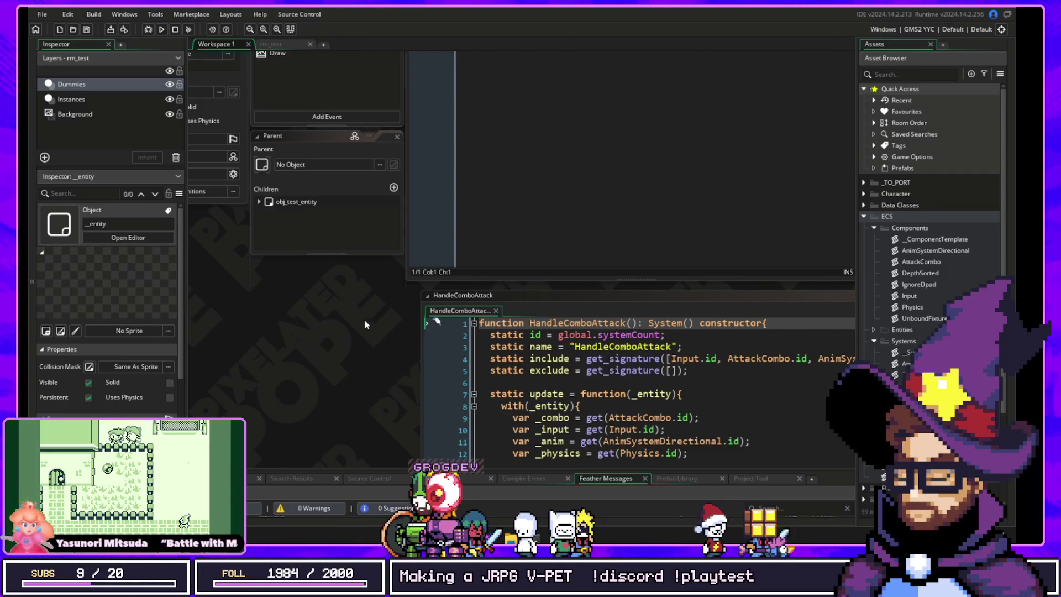
mouse_move(332, 320)
left_mouse_down()
mouse_move(341, 400)
mouse_move(317, 401)
left_mouse_up()
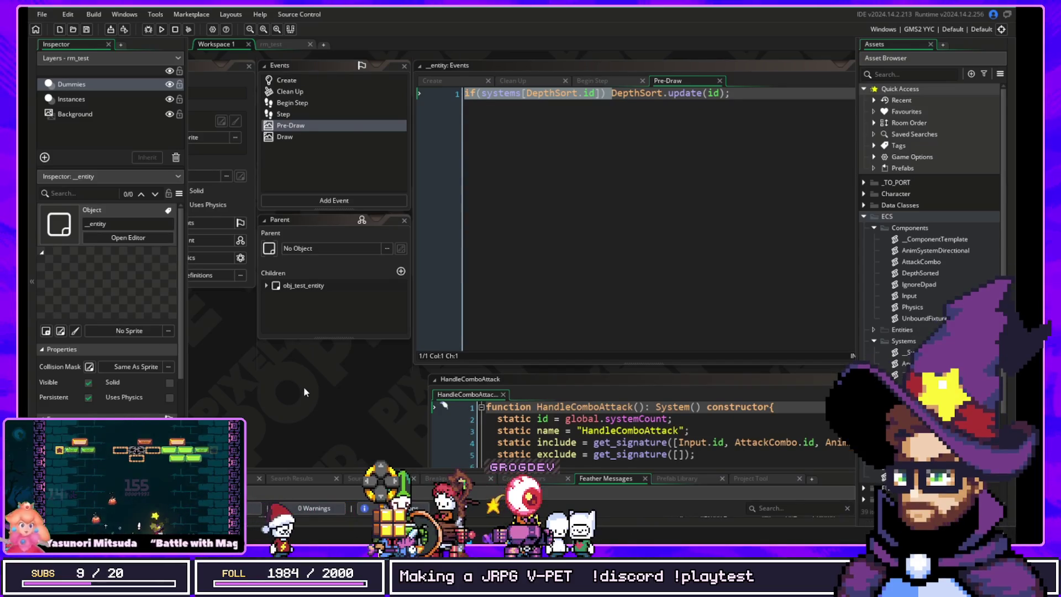
left_click_drag(303, 386, 344, 348)
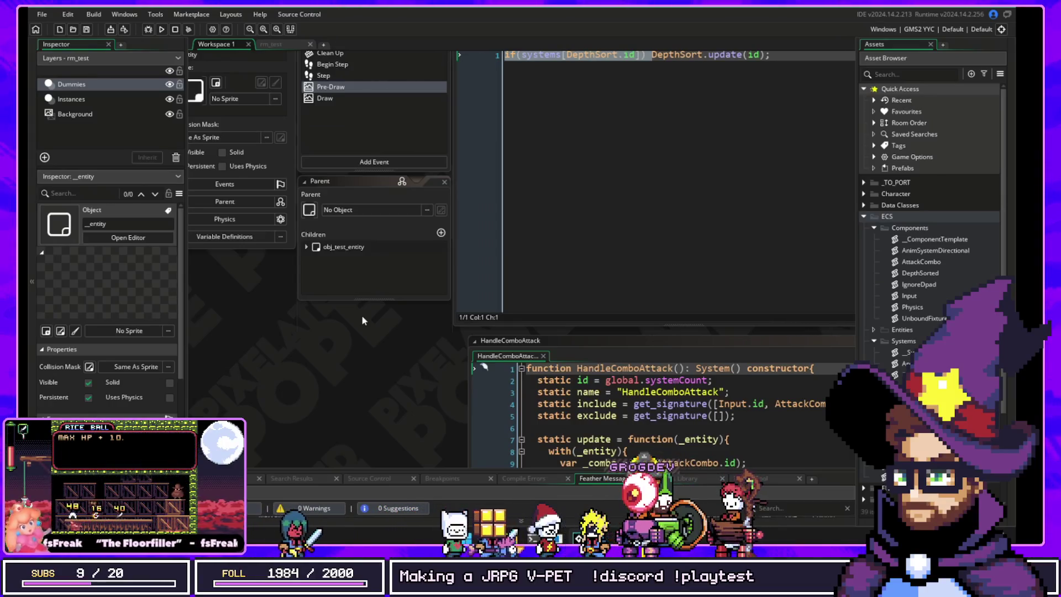
Step: Run the ECS test game, watch the dummy entities wander, then close it with Alt+F4
left_click(165, 30)
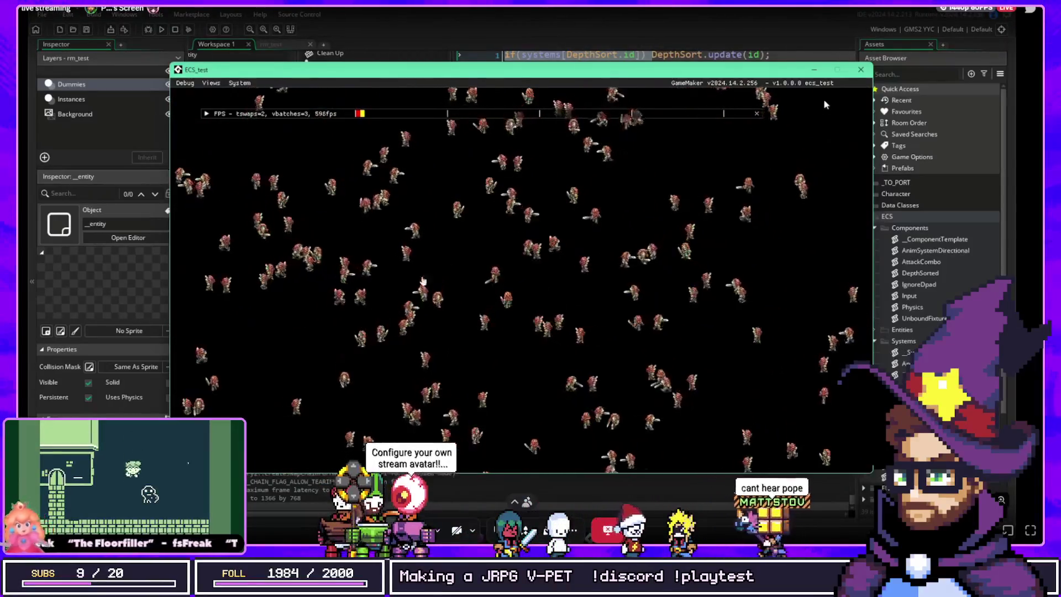
key("alt+F4")
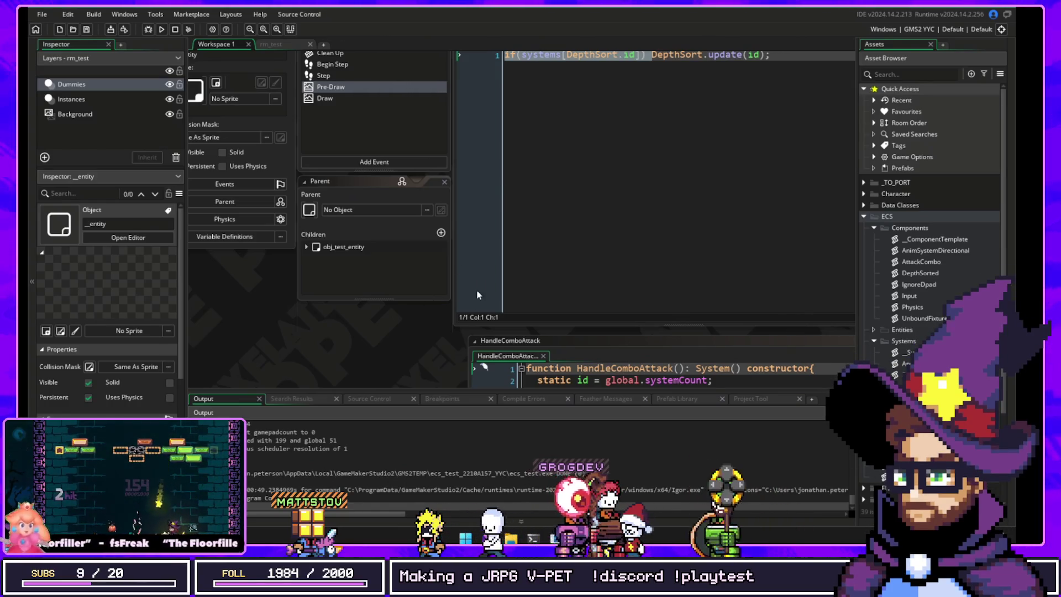
left_click_drag(332, 362, 323, 283)
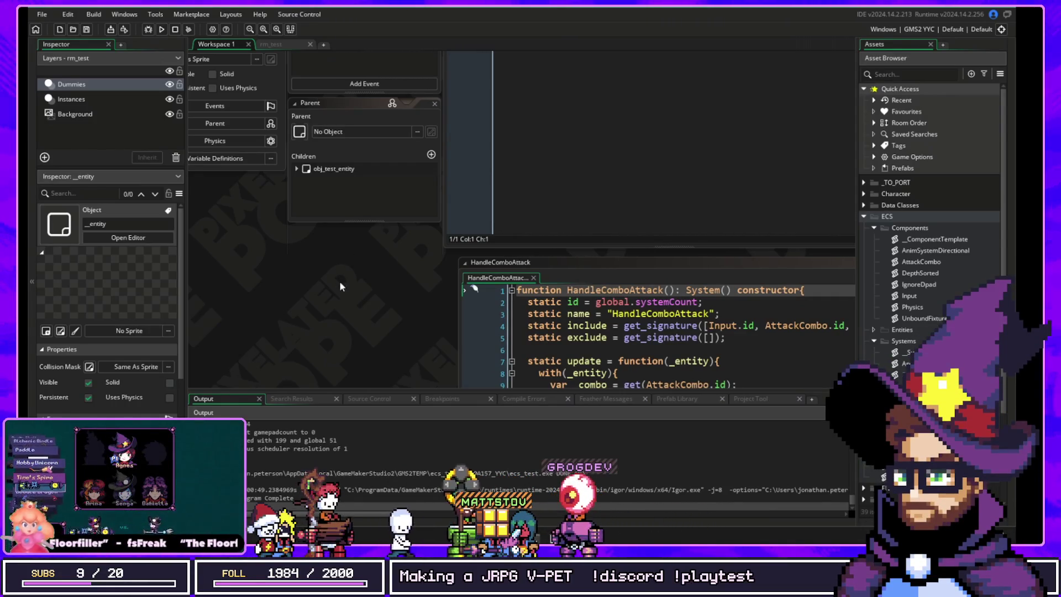
left_click_drag(391, 312, 275, 211)
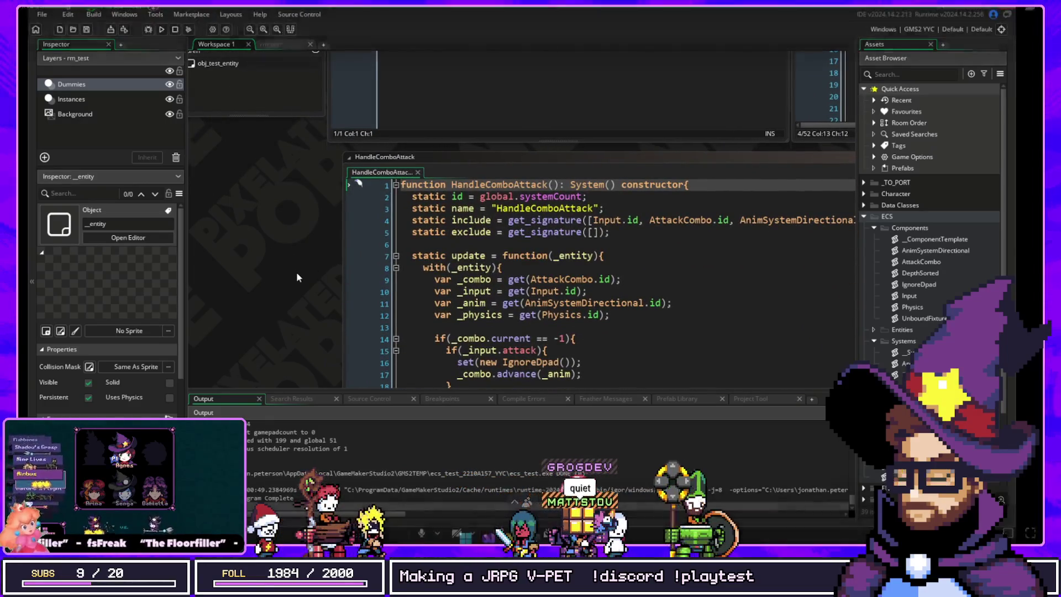
scroll(296, 271, "down", 2)
scroll(317, 200, "up", 6)
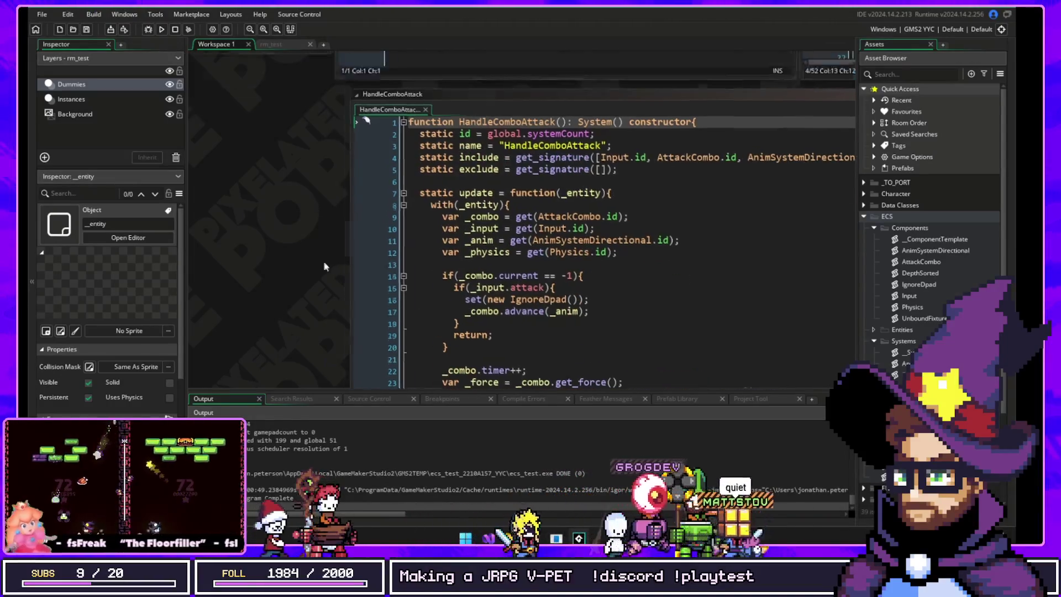
scroll(324, 261, "left", 3)
scroll(295, 323, "left", 2)
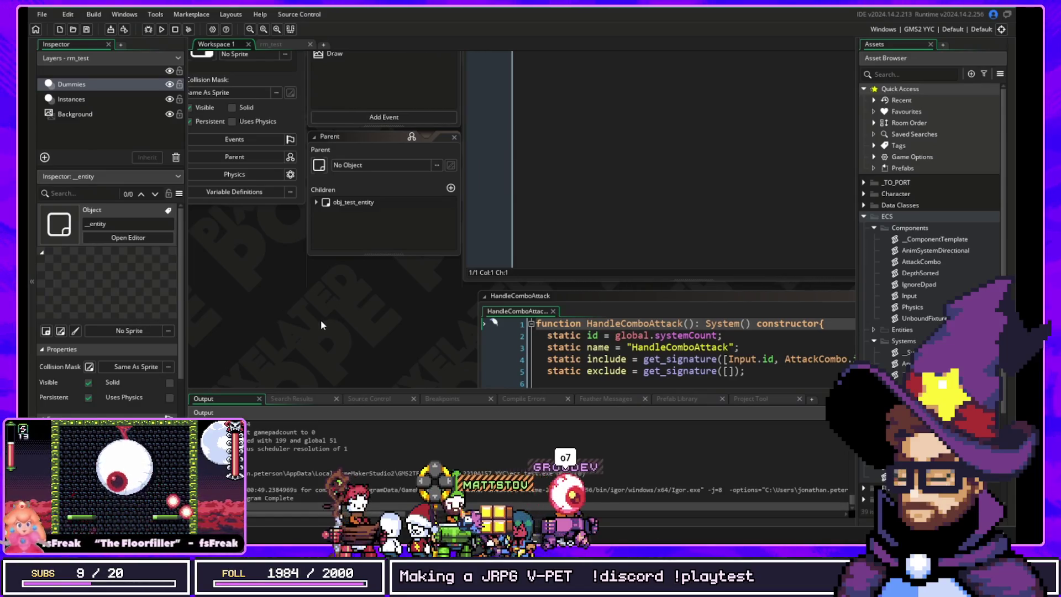
Step: Browse the _entity Begin Step and Clean Up events, then open Step and jump to ApplyInputToVelocity
key("ctrl+Tab")
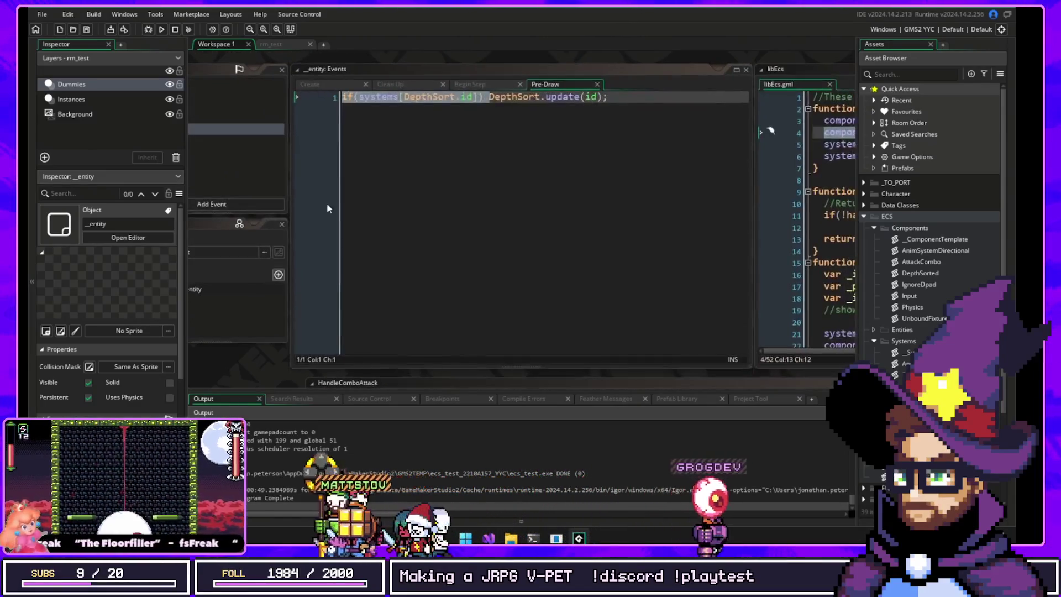
left_click(478, 82)
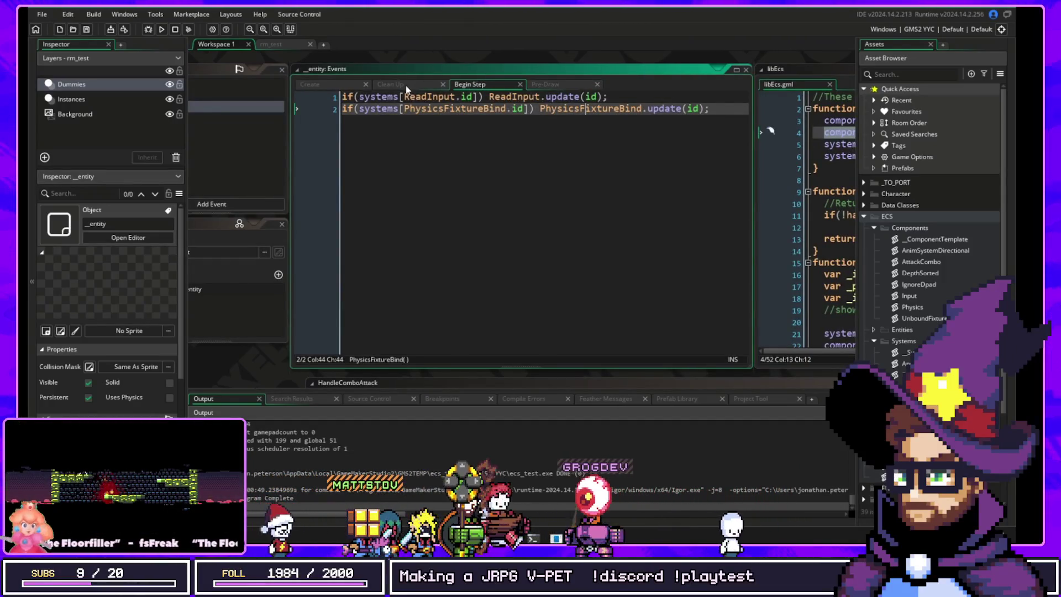
key("ctrl+shift+Tab")
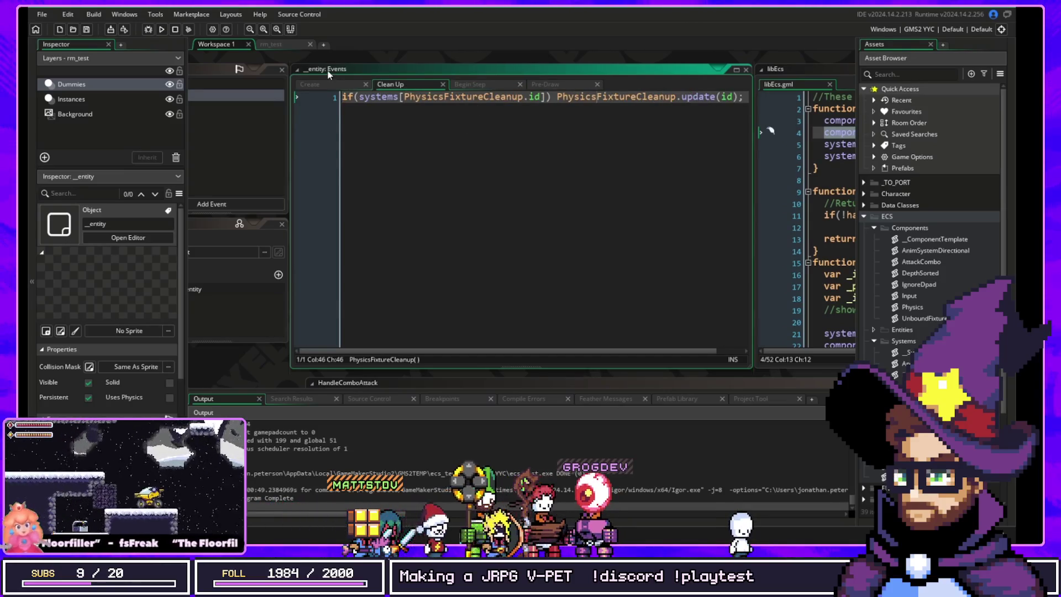
key("ctrl+Tab")
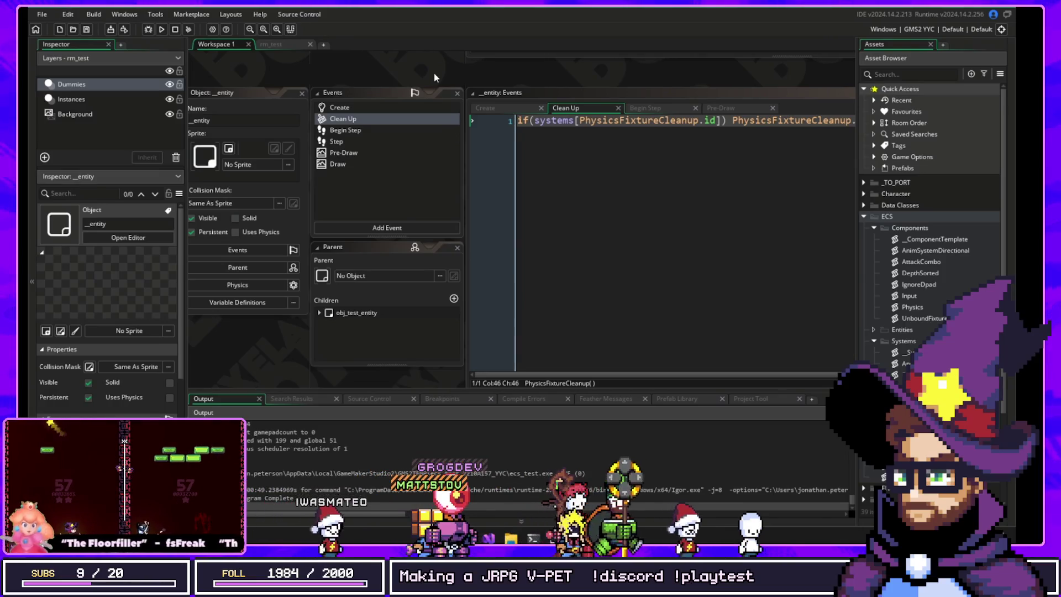
left_click(370, 141)
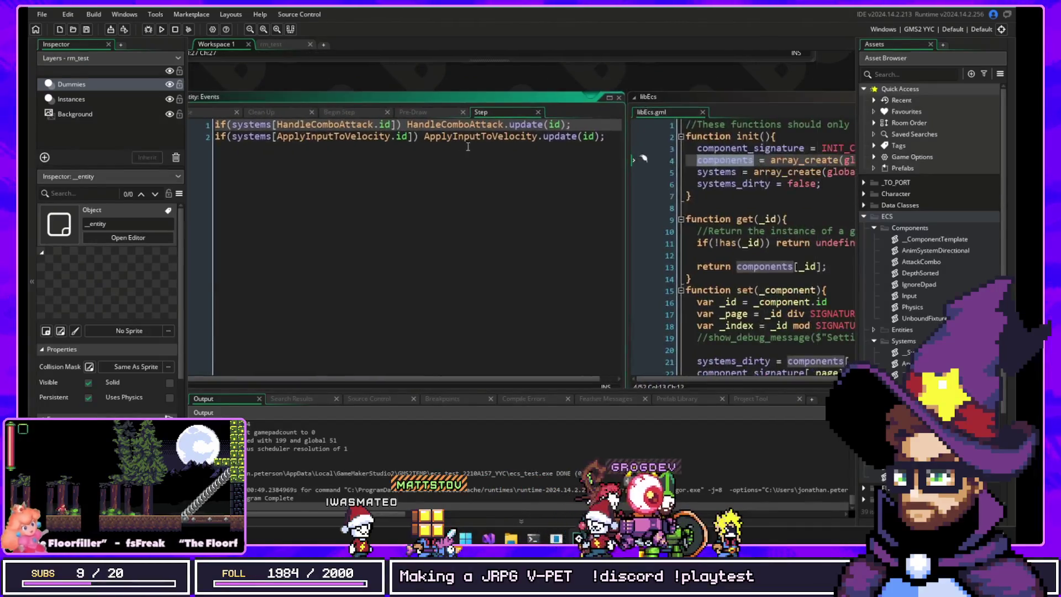
middle_click(461, 136)
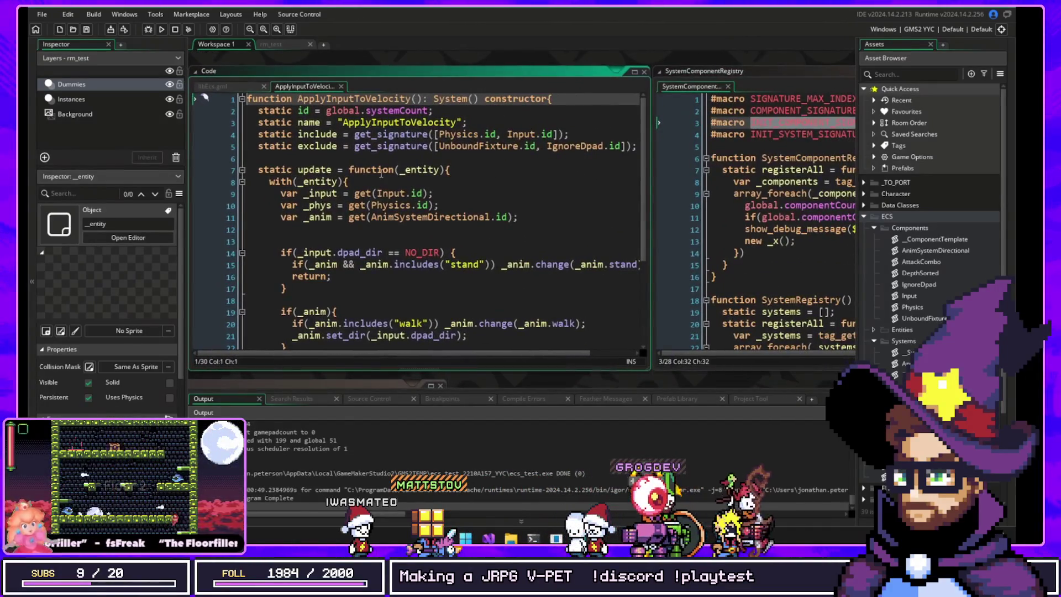
Step: Trace the _phys, _force_x and _force_y variables down to the physics_apply_force call
scroll(293, 189, "down", 1)
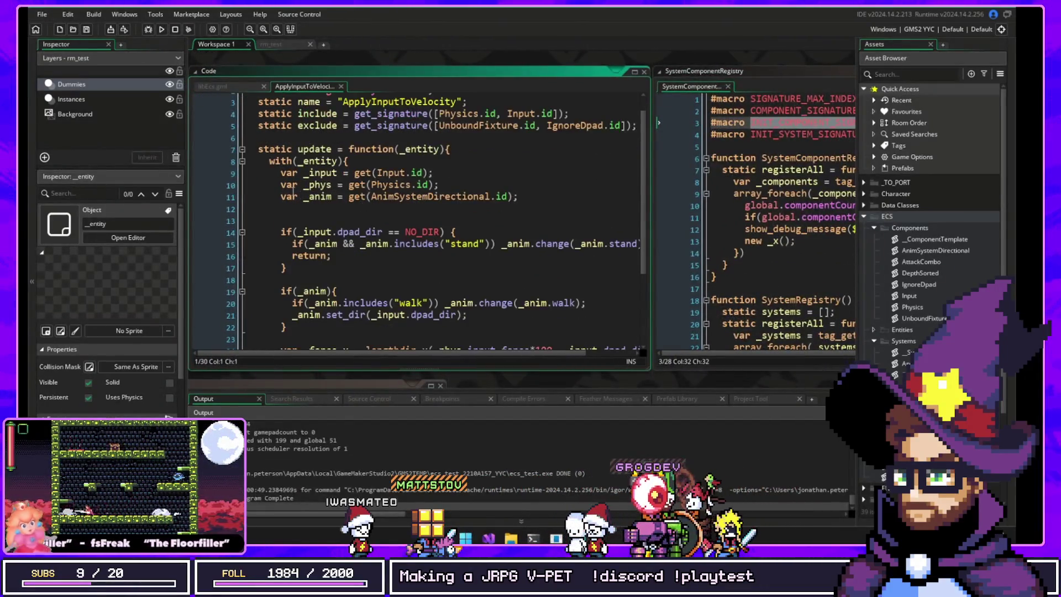
double_click(325, 185)
scroll(369, 252, "down", 3)
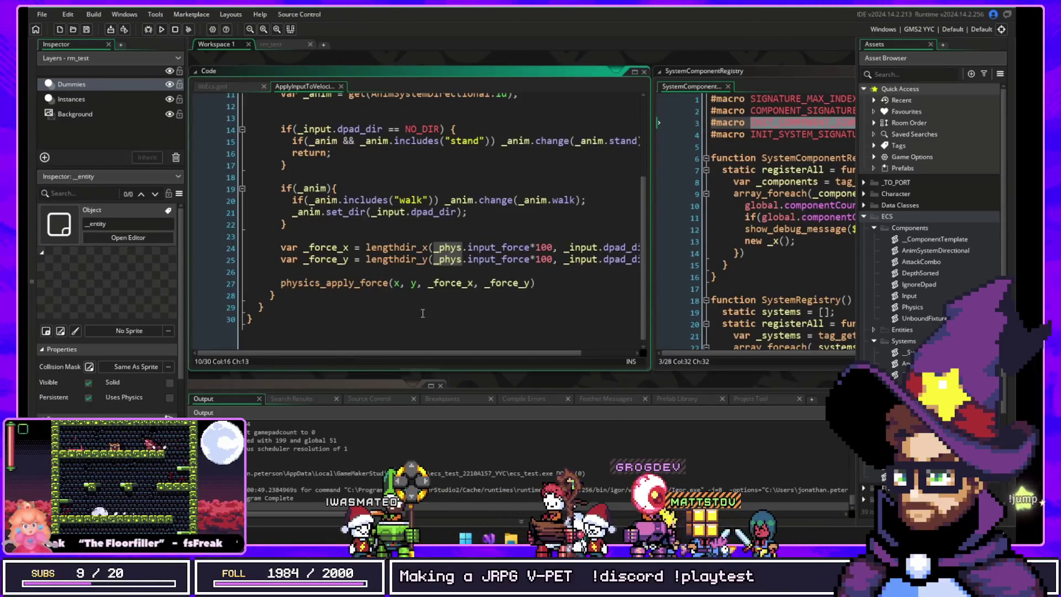
left_click(445, 286)
left_click(494, 286)
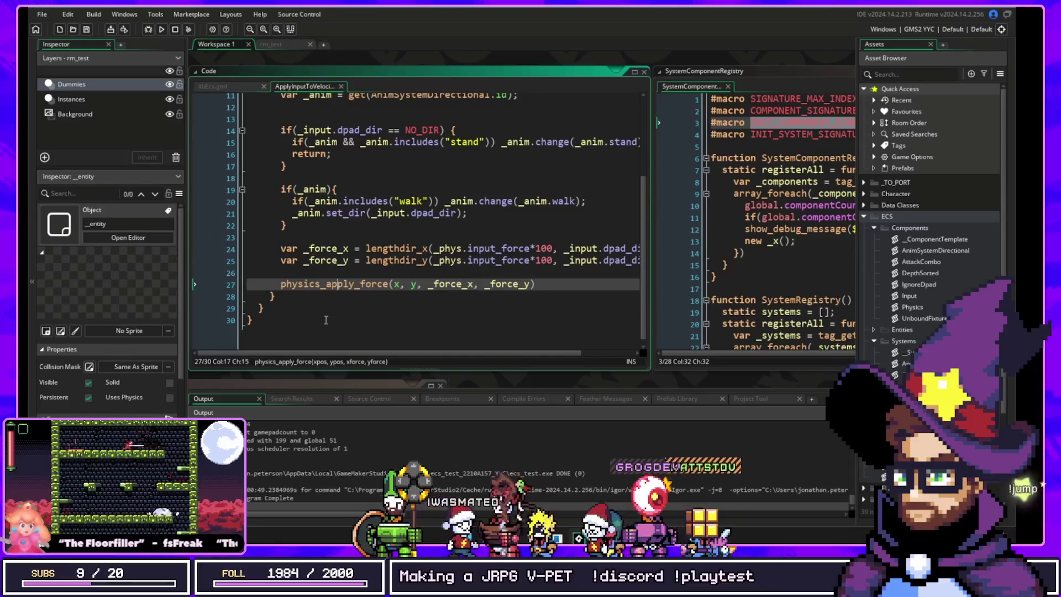
key("End")
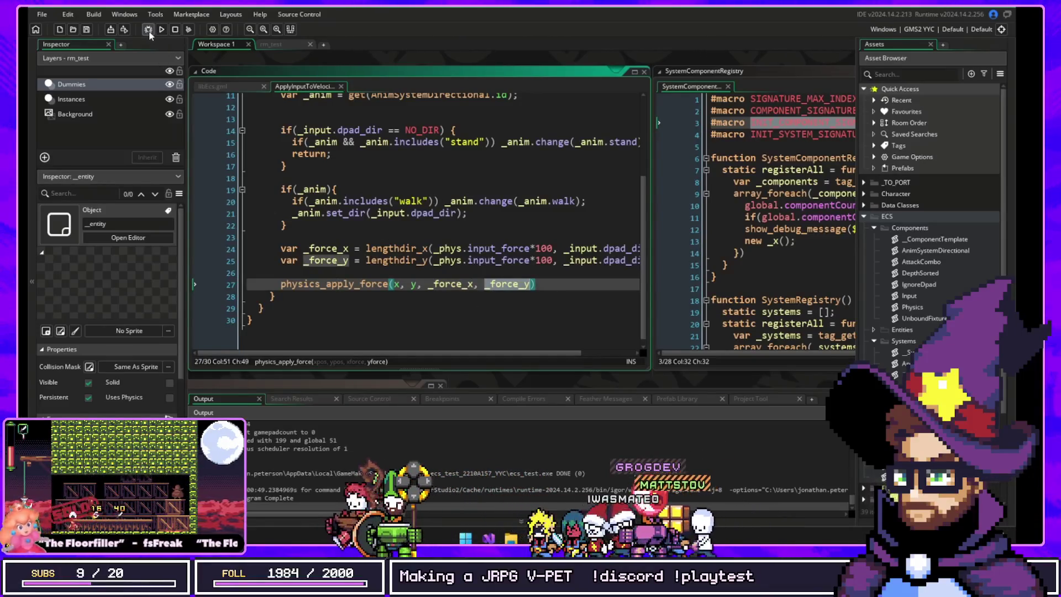
Step: Run the ECS test again, switch it to fullscreen with Alt+Enter, then close it with Escape
left_click(148, 30)
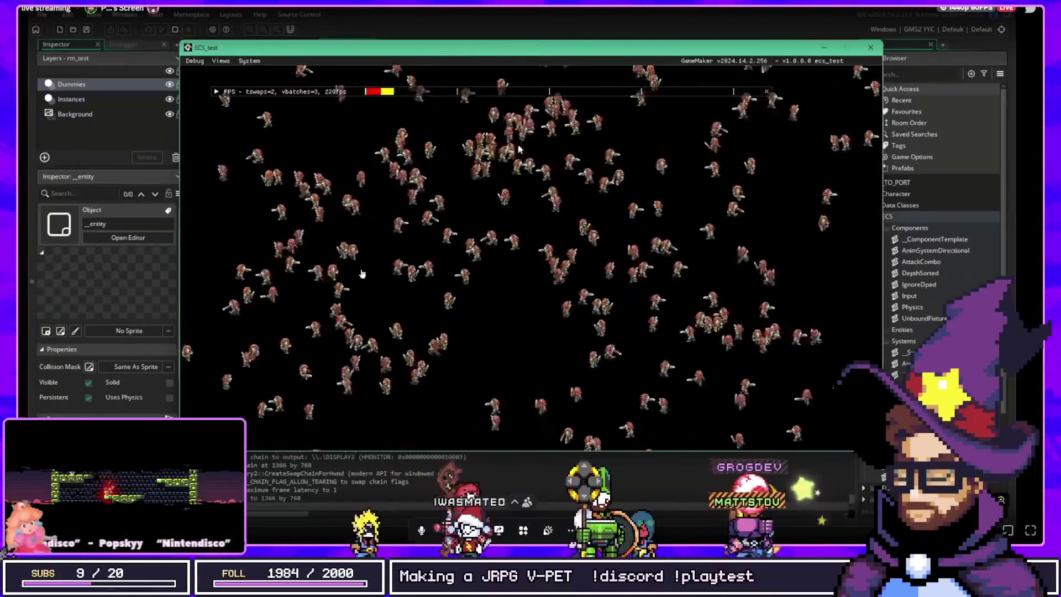
key("alt+Return")
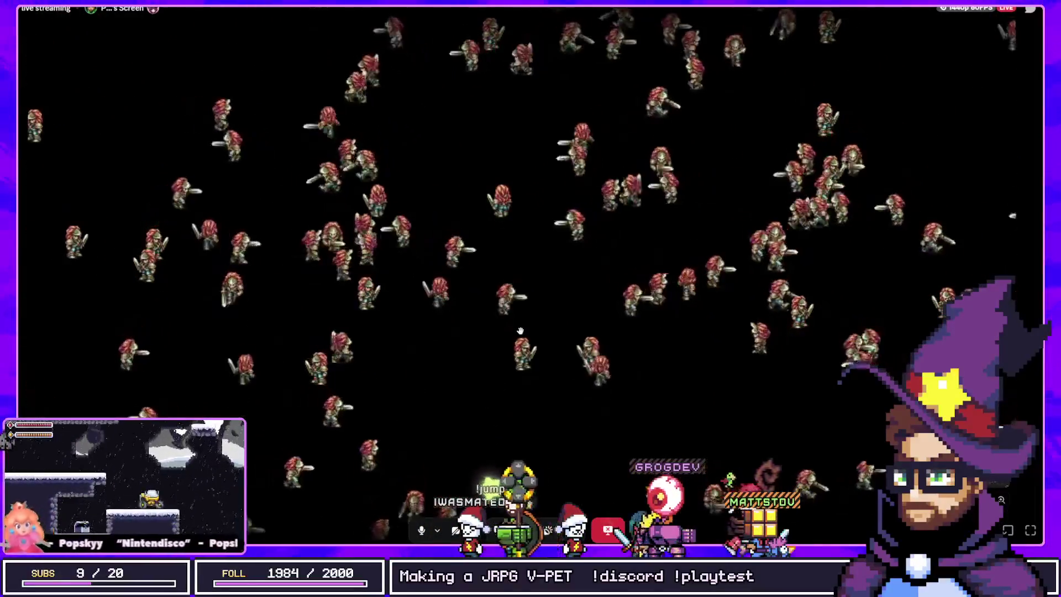
key("Escape")
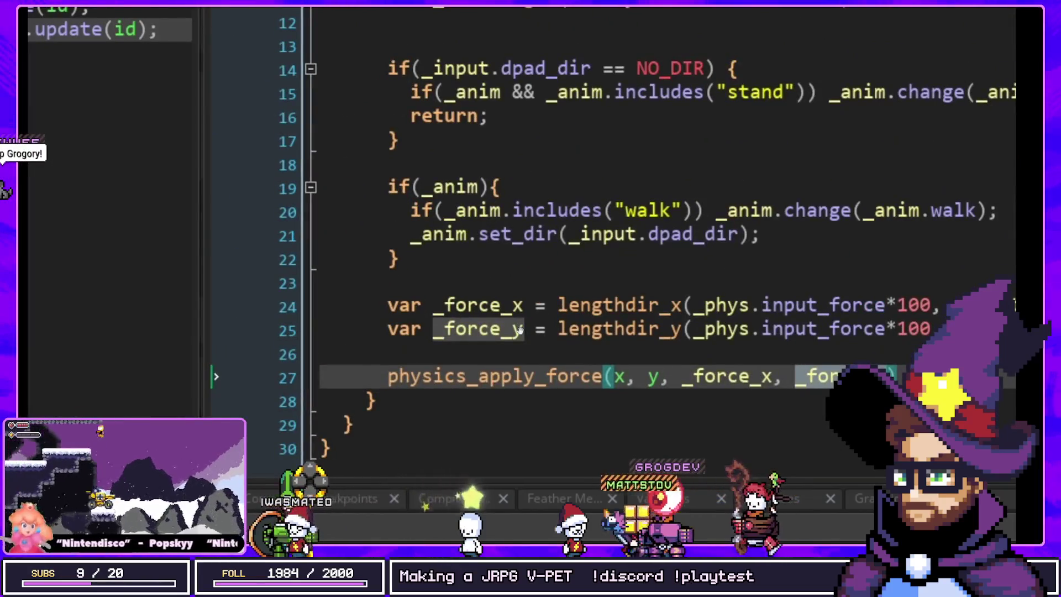
Step: Scroll the ApplyInputToVelocity script back up
scroll(519, 330, "up", 5)
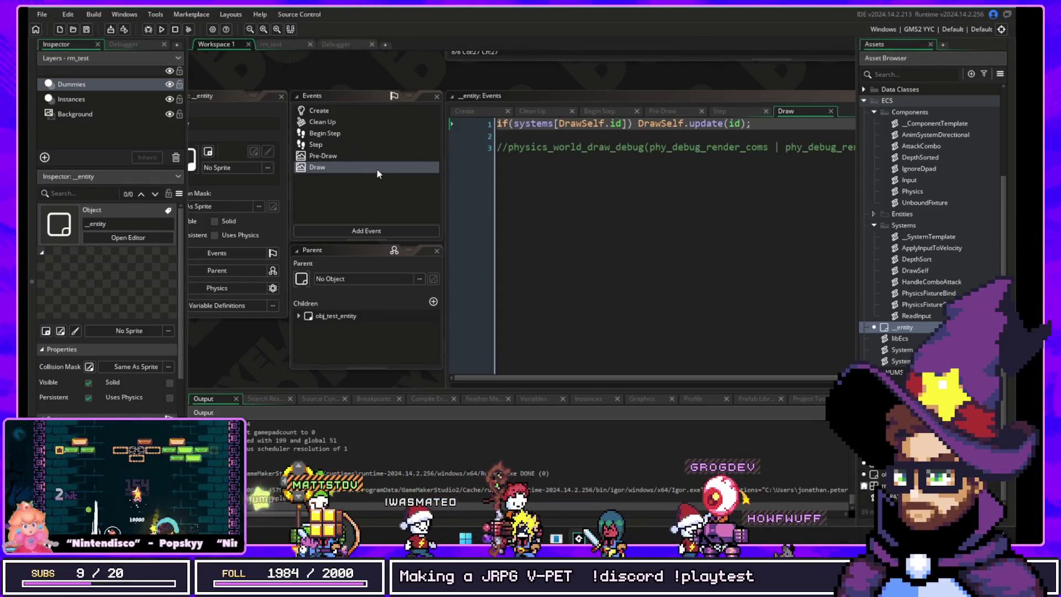
Step: Open _entity's child obj_test_entity to see its Create code with Input, DepthSorted, PhysicsCircle(10, 5), UnboundFixture
left_click(354, 125, "shift")
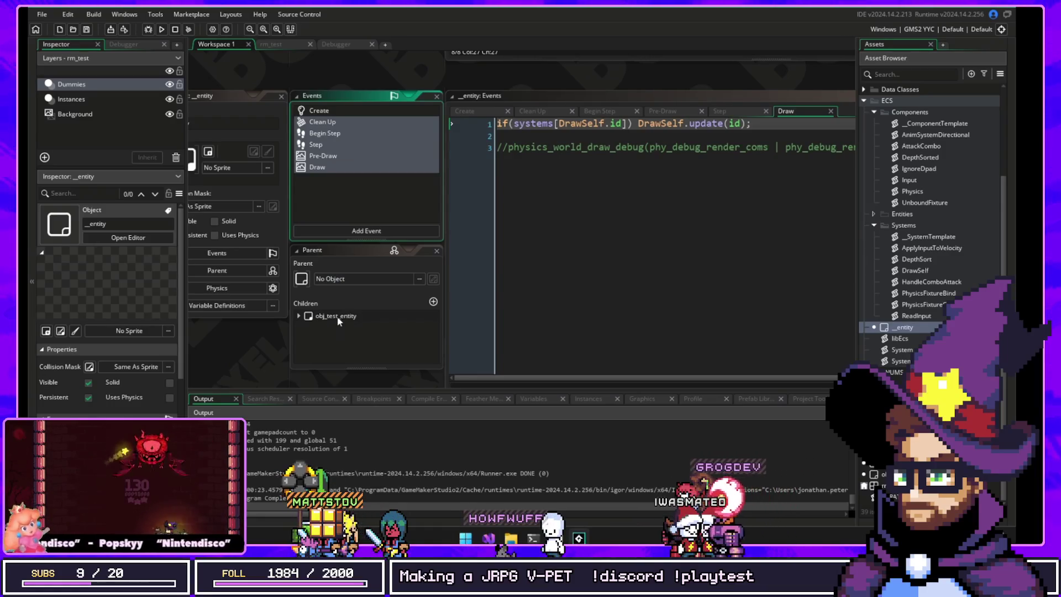
left_click(356, 319)
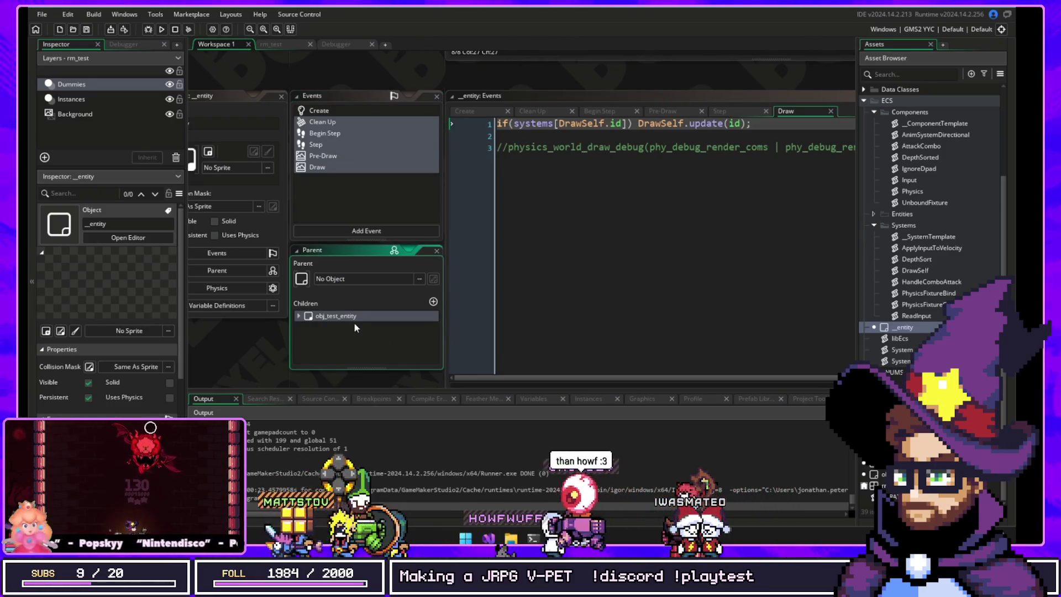
left_click(232, 351)
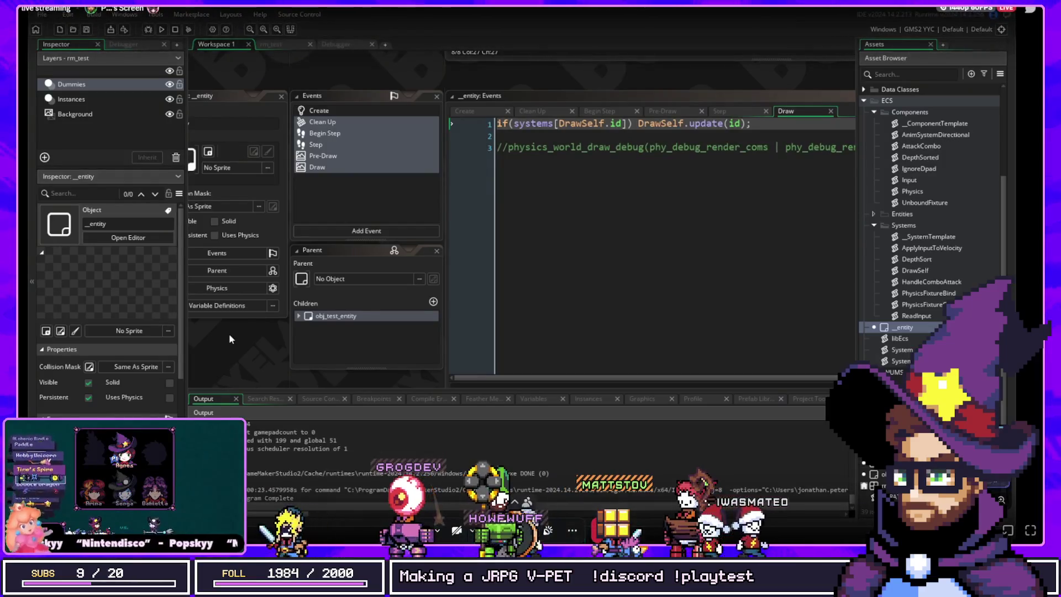
double_click(884, 485)
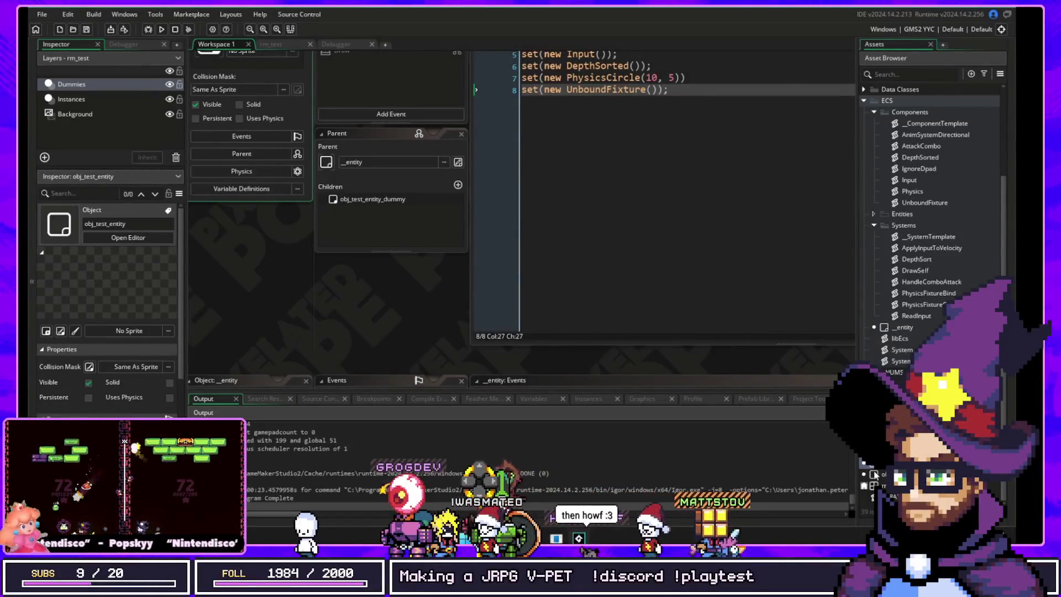
Step: Step through the AttackCombo, Input, DepthSorted, PhysicsCircle and UnboundFixture lines, then open UnboundFixture.gml
left_click_drag(220, 350, 395, 349)
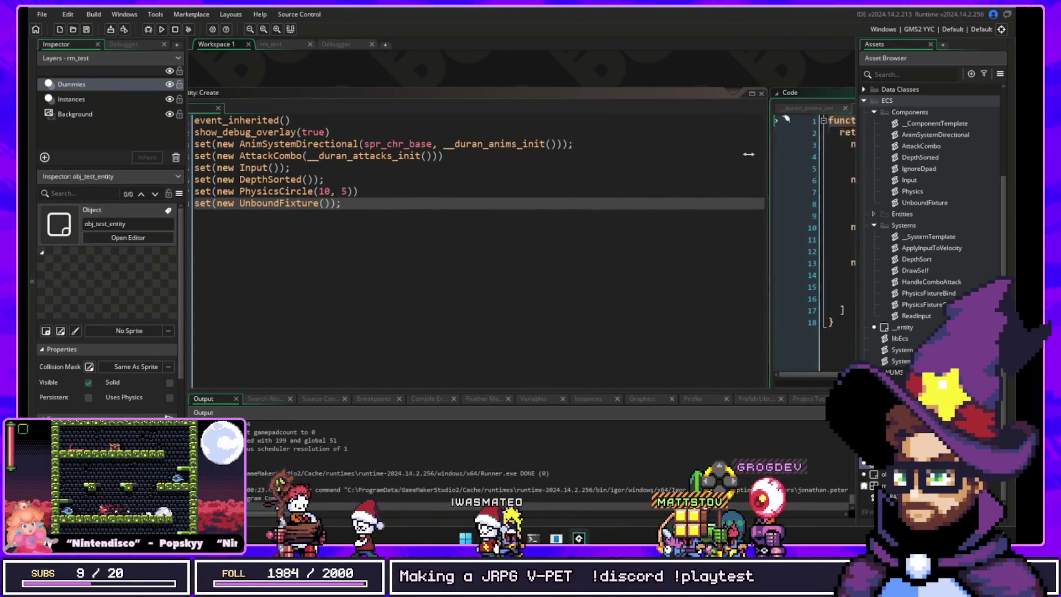
left_click_drag(399, 59, 617, 81)
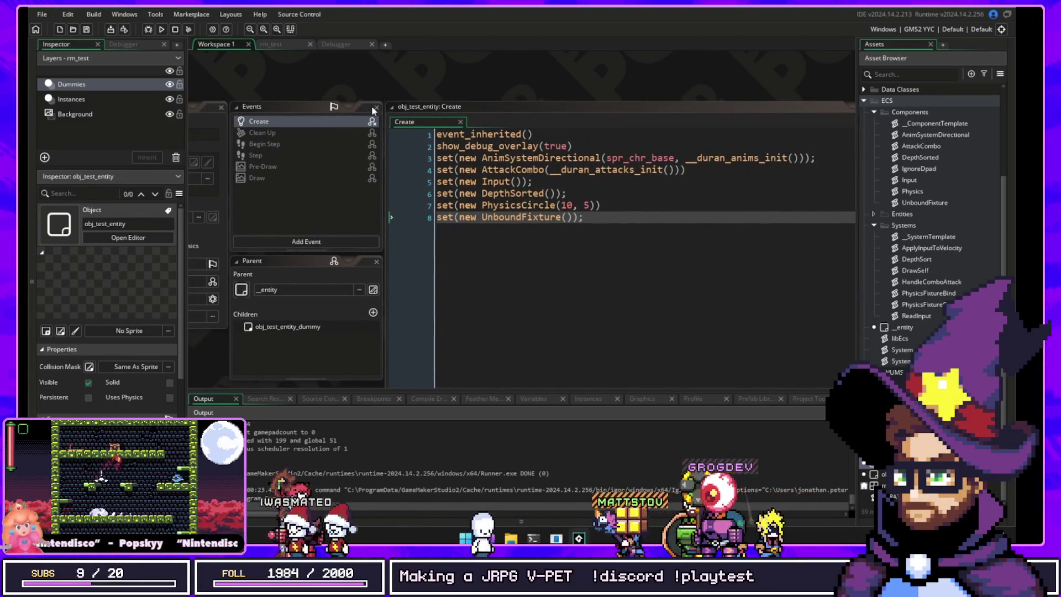
left_click(507, 183)
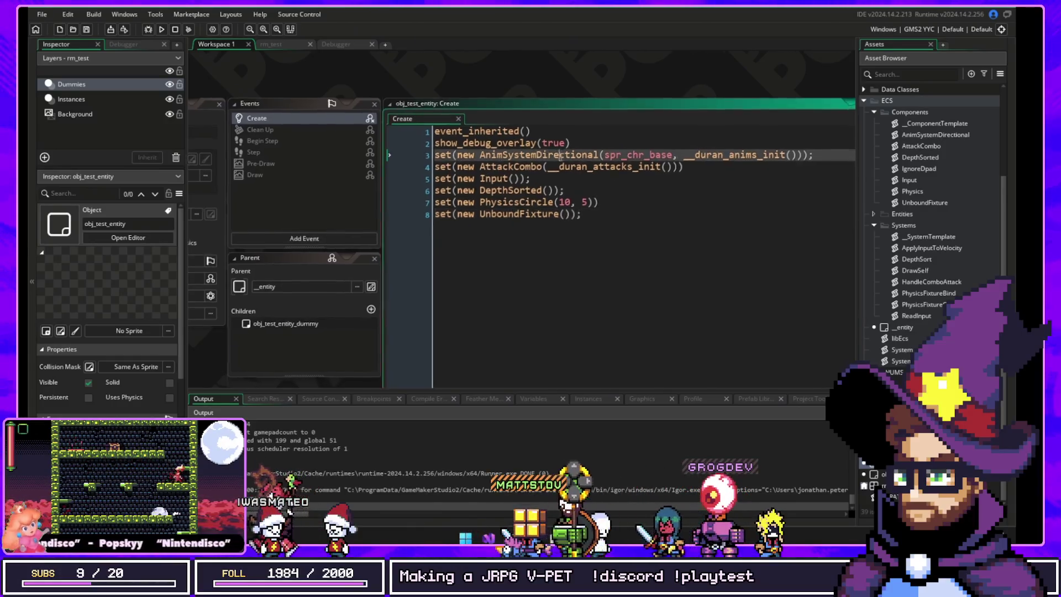
key("Up")
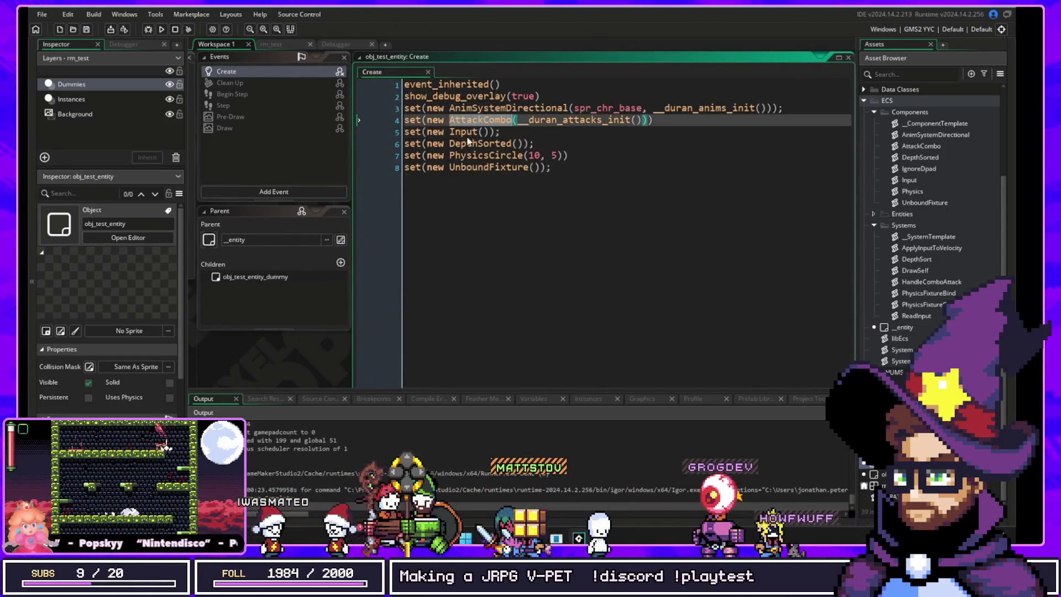
left_click(569, 120)
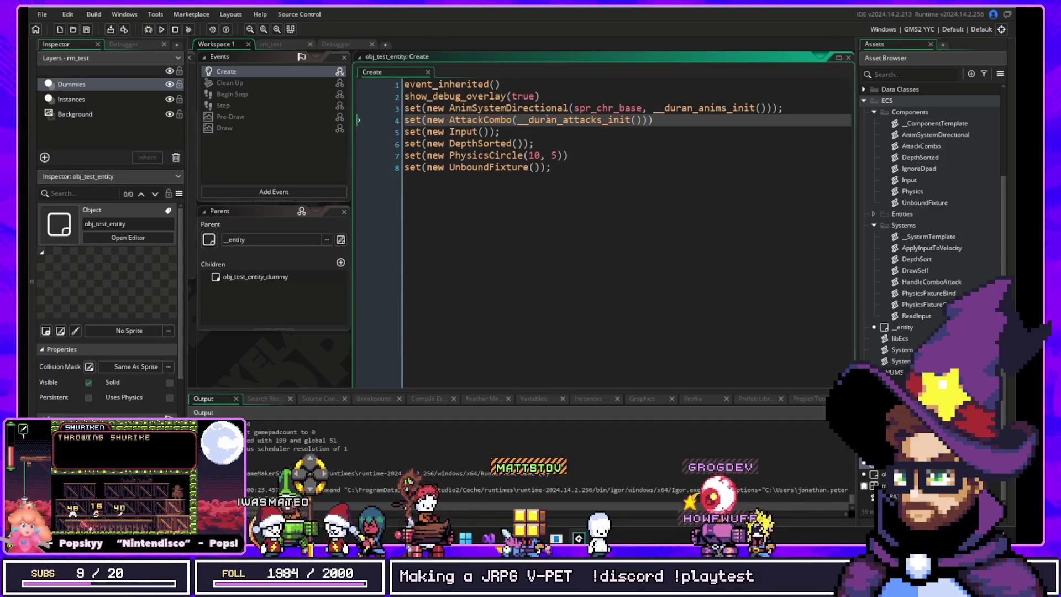
left_click(455, 132)
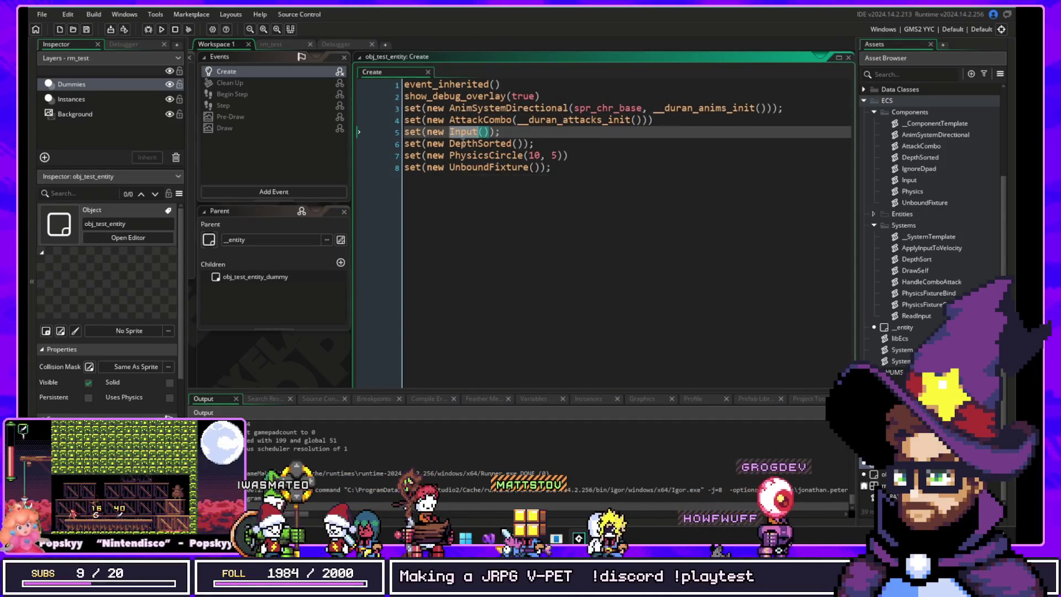
left_click(462, 144)
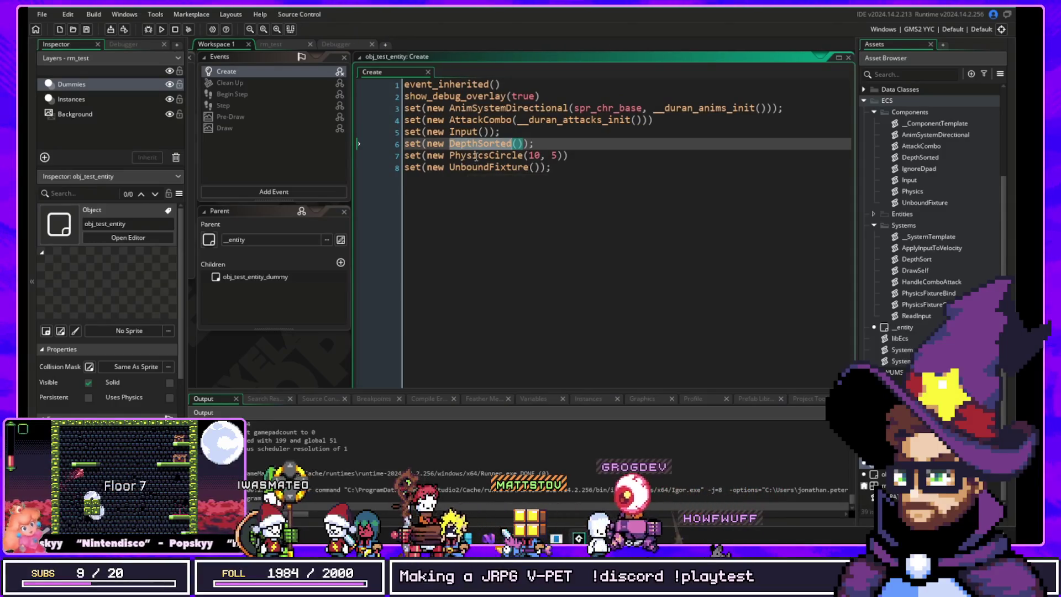
left_click(472, 157)
left_click(473, 168)
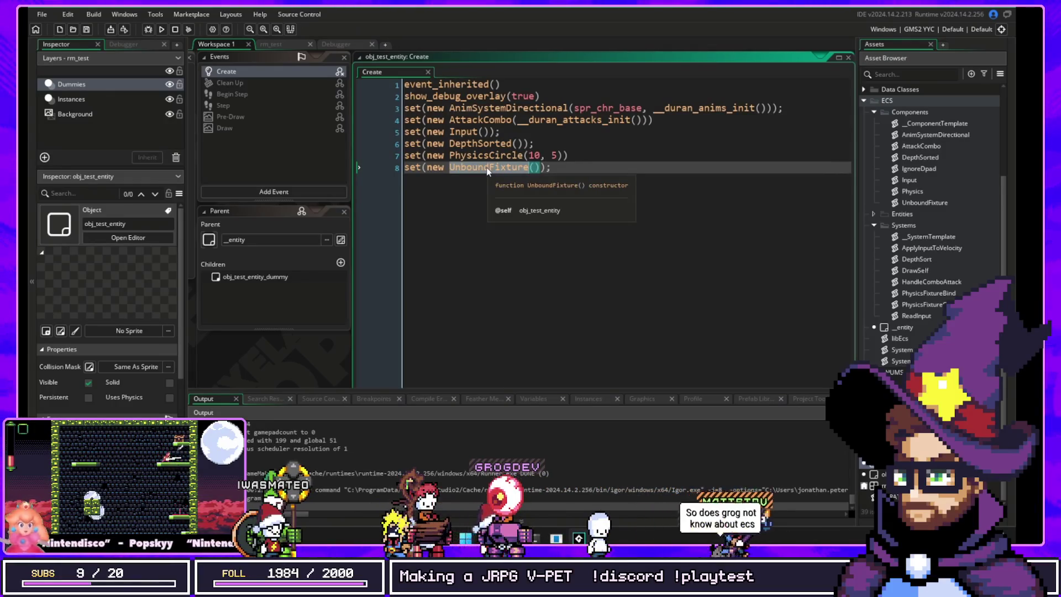
middle_click(486, 171)
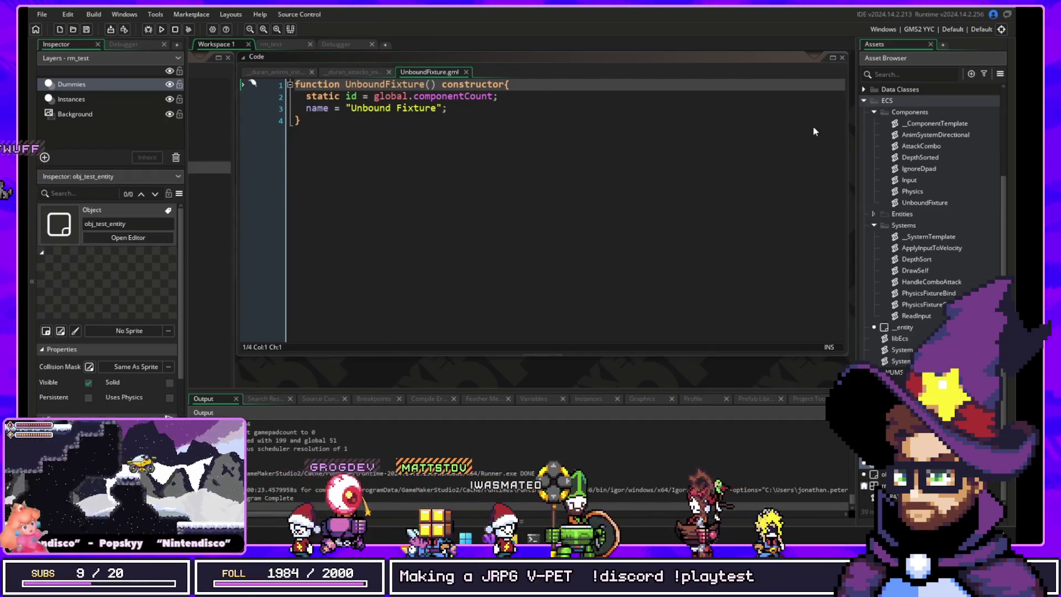
Step: Navigate back to obj_test_entity's Create code and open its Begin Step event
key("alt+Left")
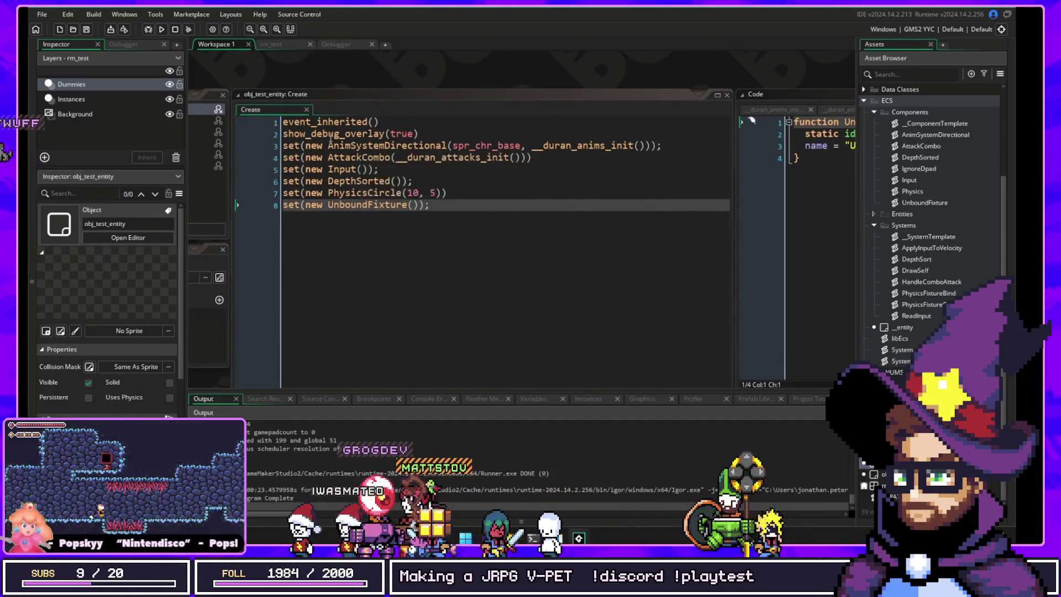
key("alt+Left")
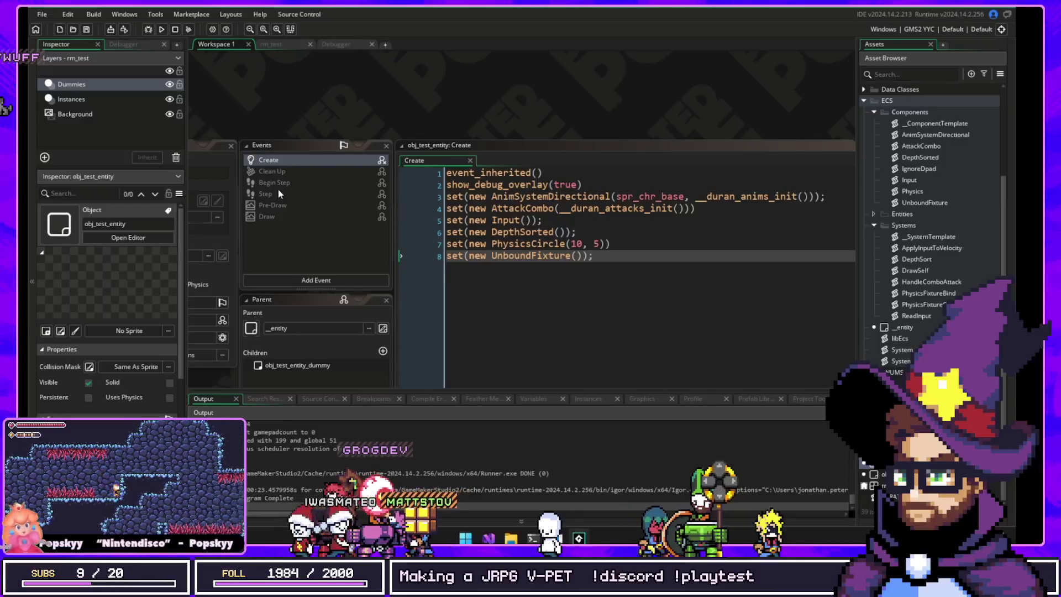
left_click(283, 182)
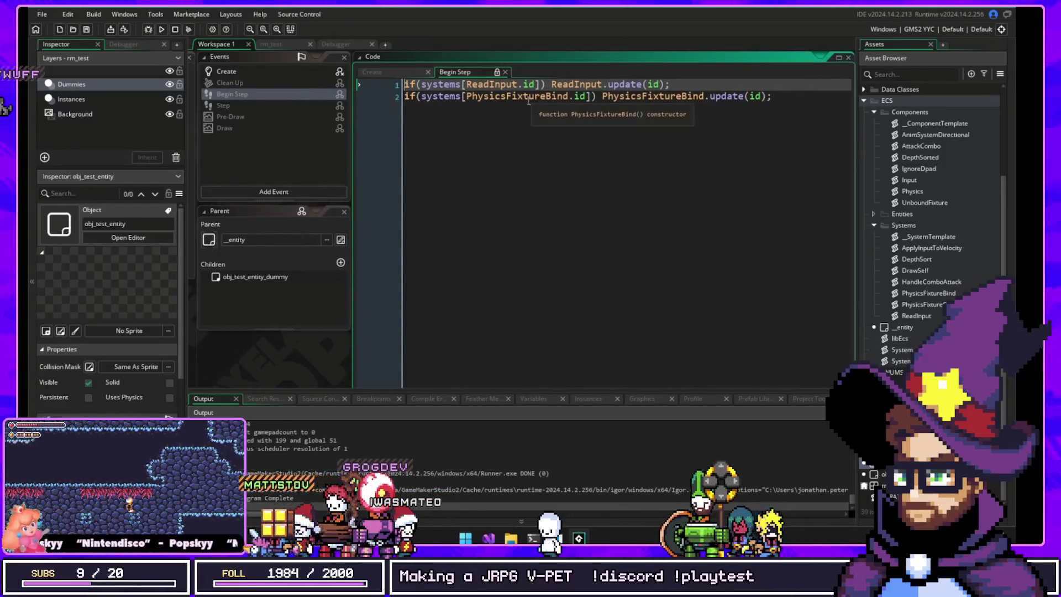
Step: Open PhysicsFixtureBind and inspect its UnboundFixture.id include and the line removing UnboundFixture
middle_click(655, 100)
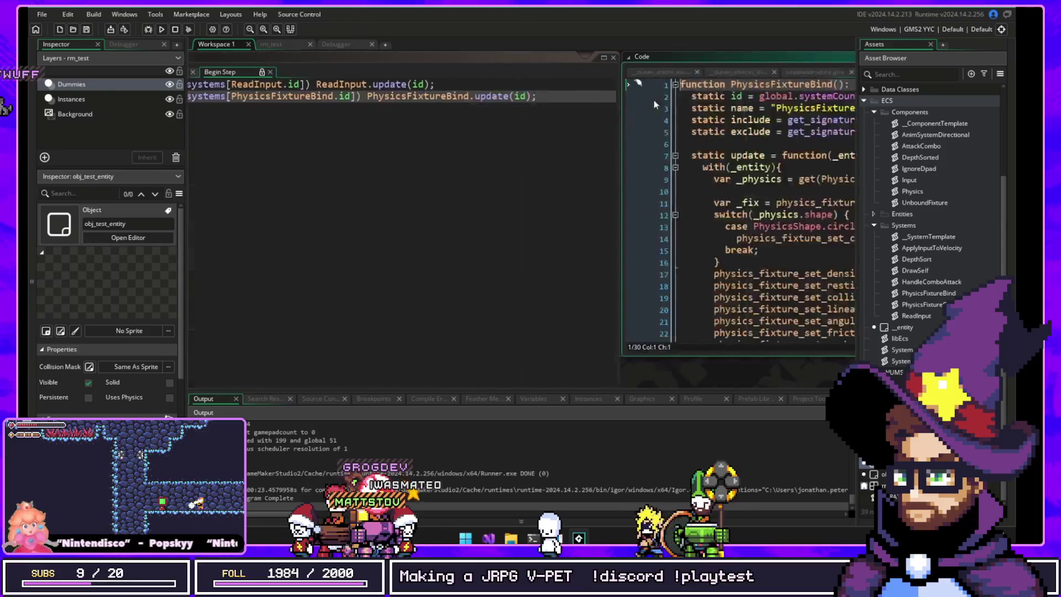
left_click(565, 119)
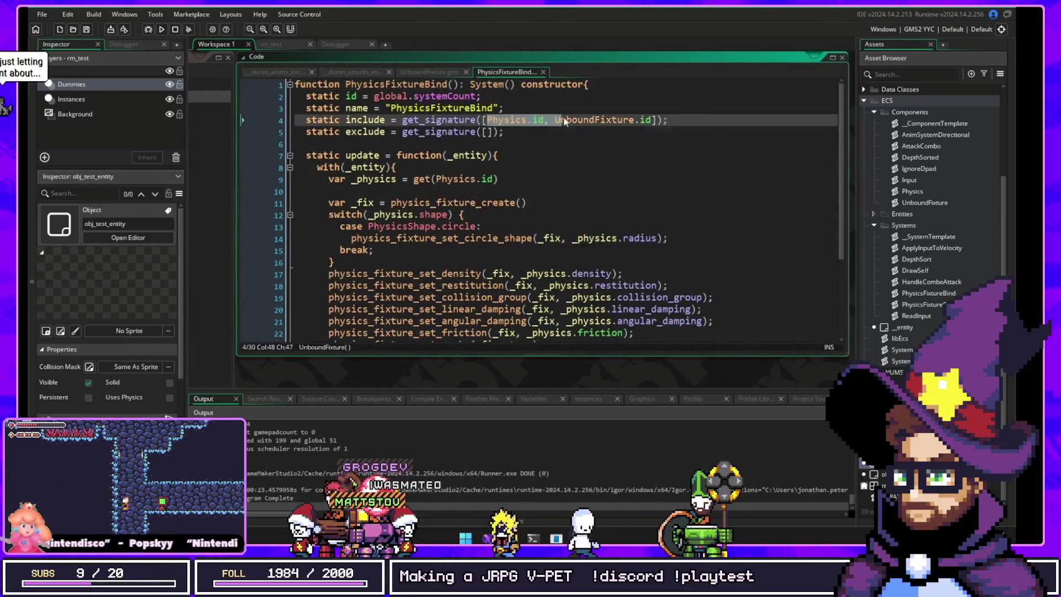
left_click_drag(556, 120, 649, 120)
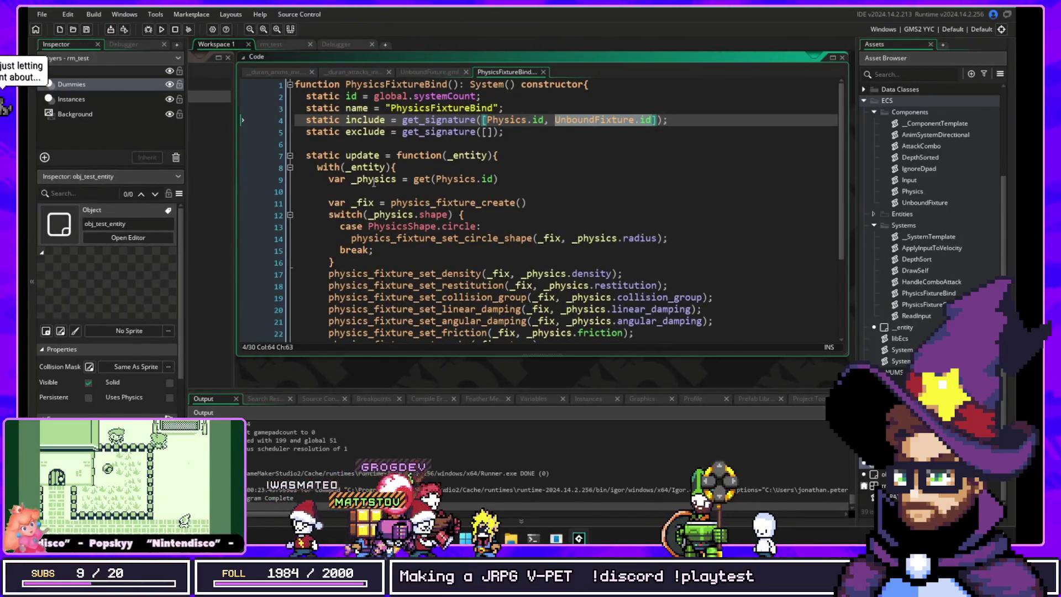
scroll(450, 200, "down", 4)
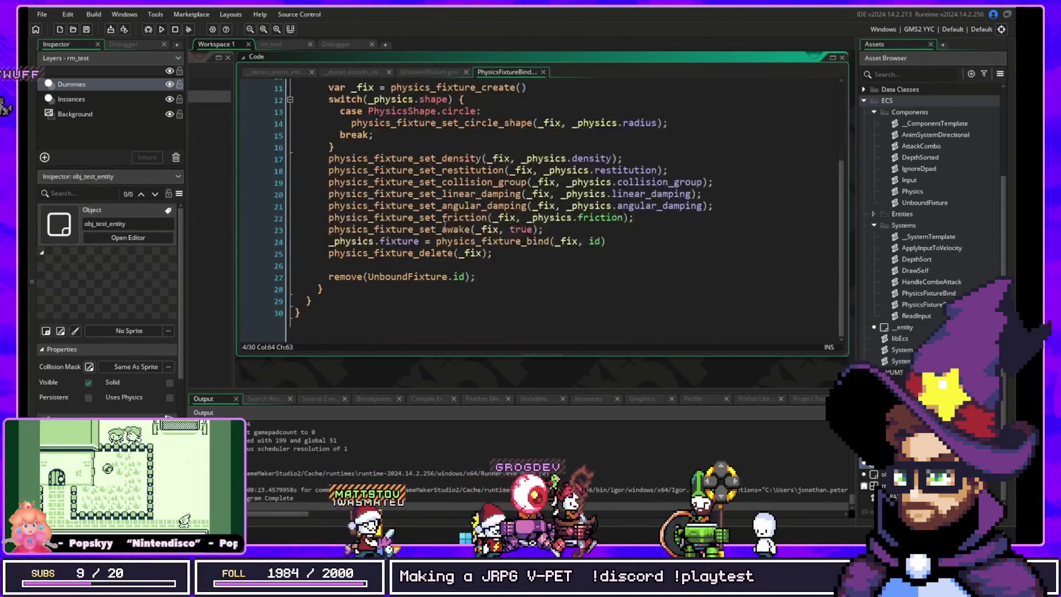
left_click(399, 278)
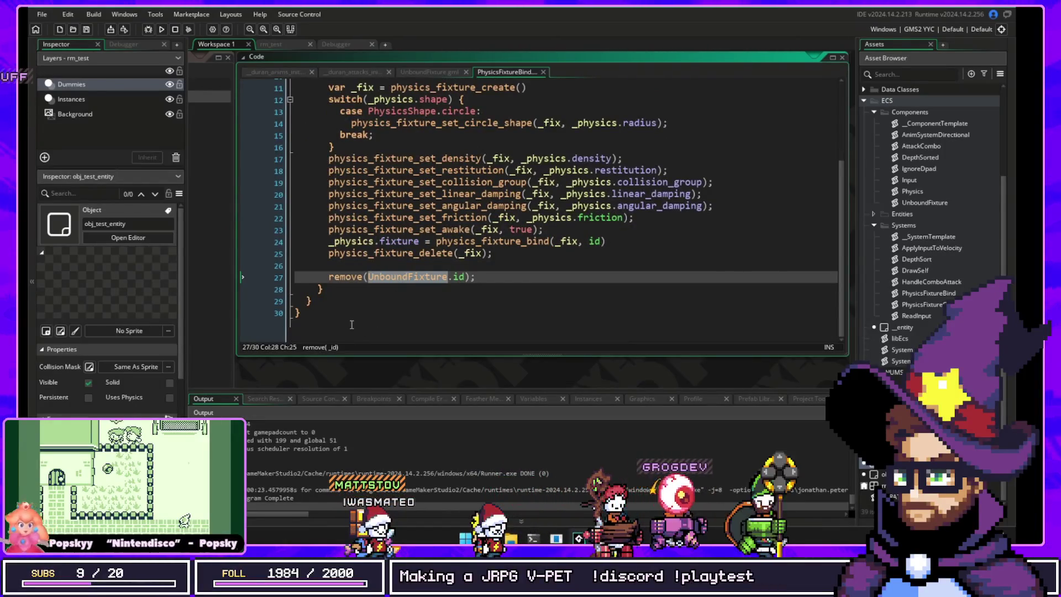
scroll(443, 284, "up", 4)
mouse_move(666, 123)
left_mouse_down()
mouse_move(332, 120)
mouse_move(505, 108)
left_mouse_up()
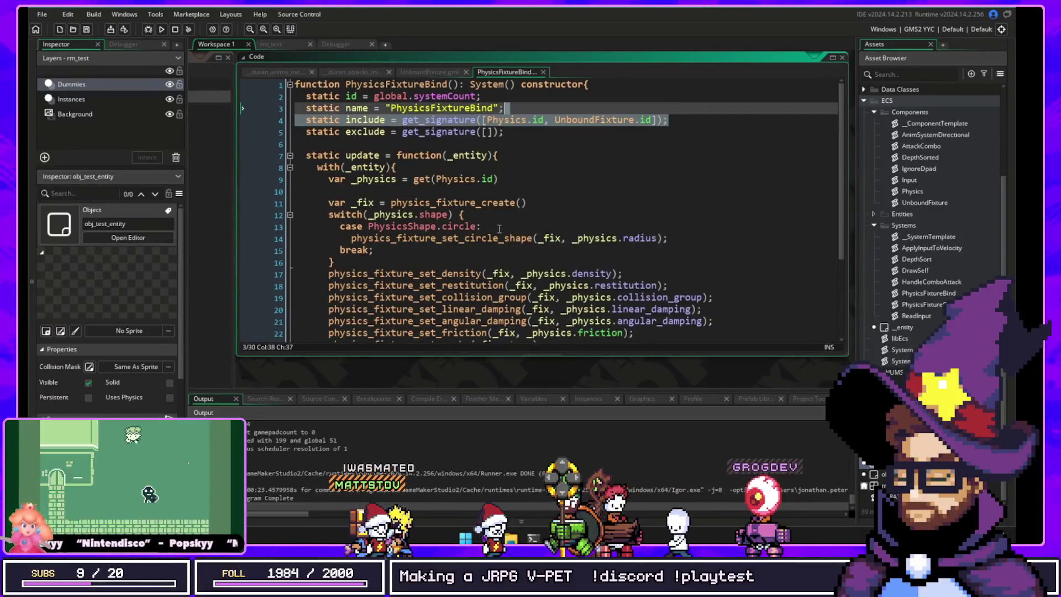
double_click(579, 121)
scroll(438, 271, "down", 4)
left_click_drag(478, 276, 309, 266)
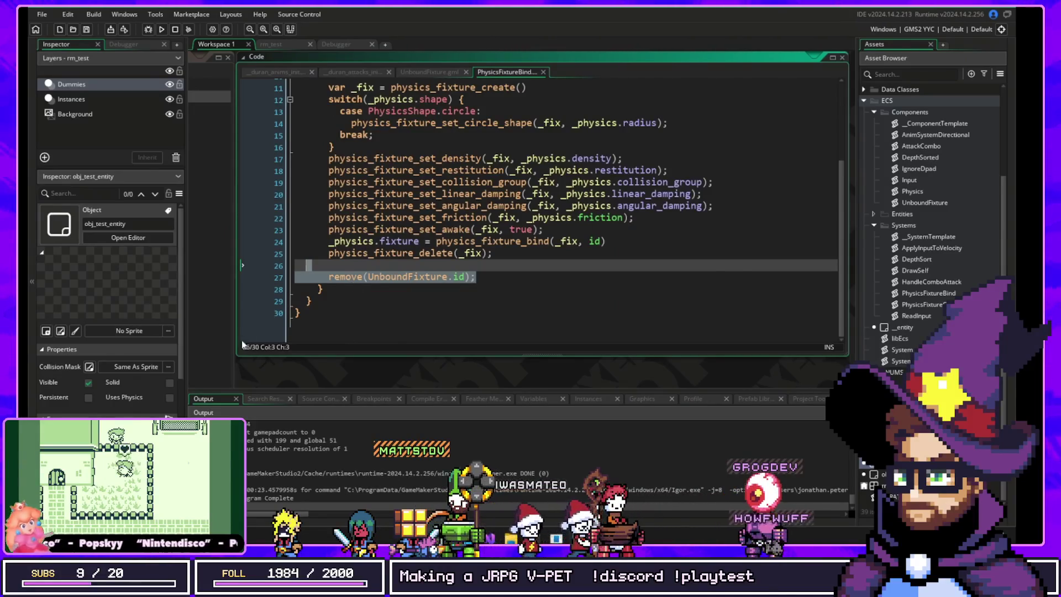
mouse_move(247, 359)
left_mouse_down()
mouse_move(387, 350)
mouse_move(542, 304)
mouse_move(507, 327)
mouse_move(796, 439)
left_mouse_up()
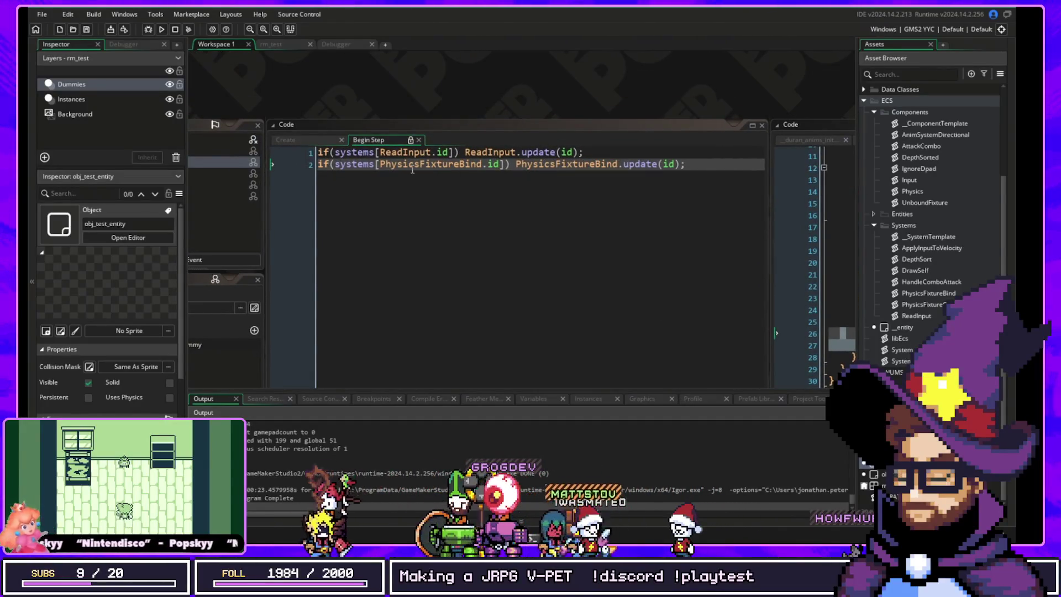
Step: Highlight the PhysicsFixtureBind.update(id) line in the Begin Step code
left_click_drag(390, 164, 685, 164)
scroll(686, 164, "down", 2)
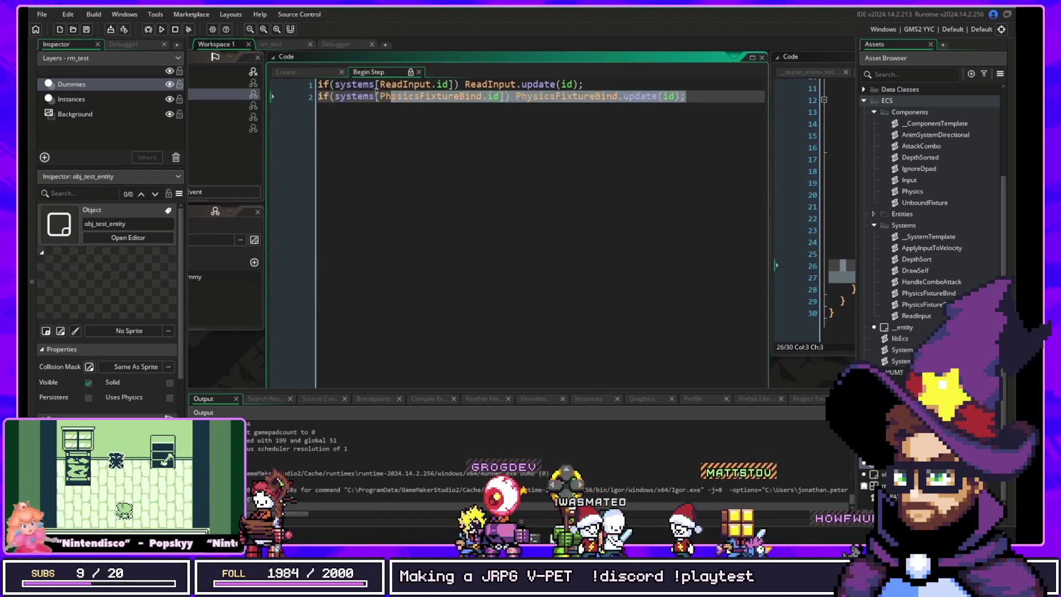
left_click_drag(390, 96, 318, 96)
Step: Pan the workspace past the _entity parent and open the test entity's Create event
left_click_drag(196, 354, 229, 357)
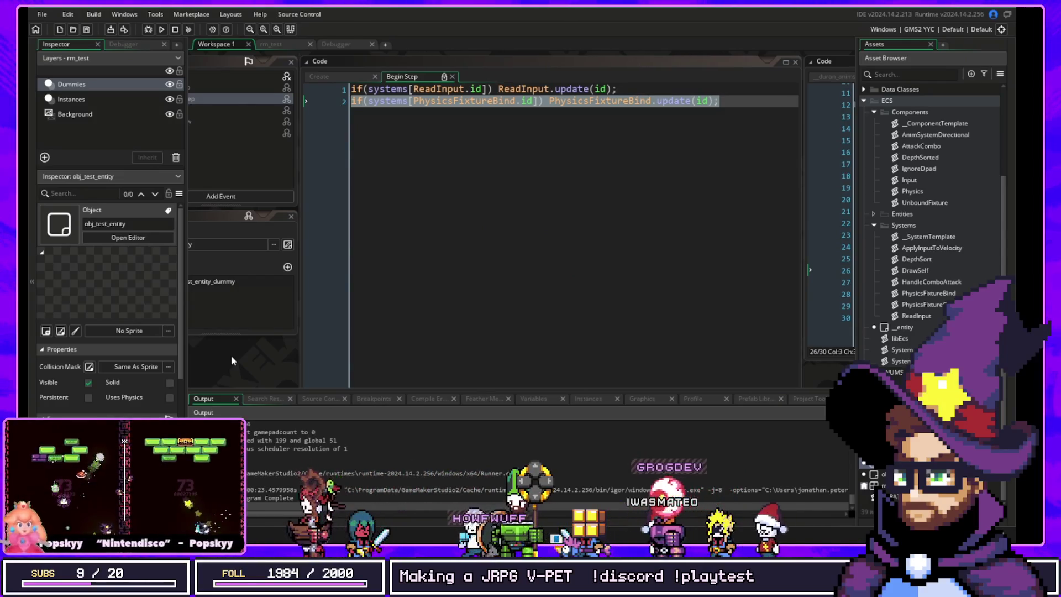
scroll(563, 312, "right", 5)
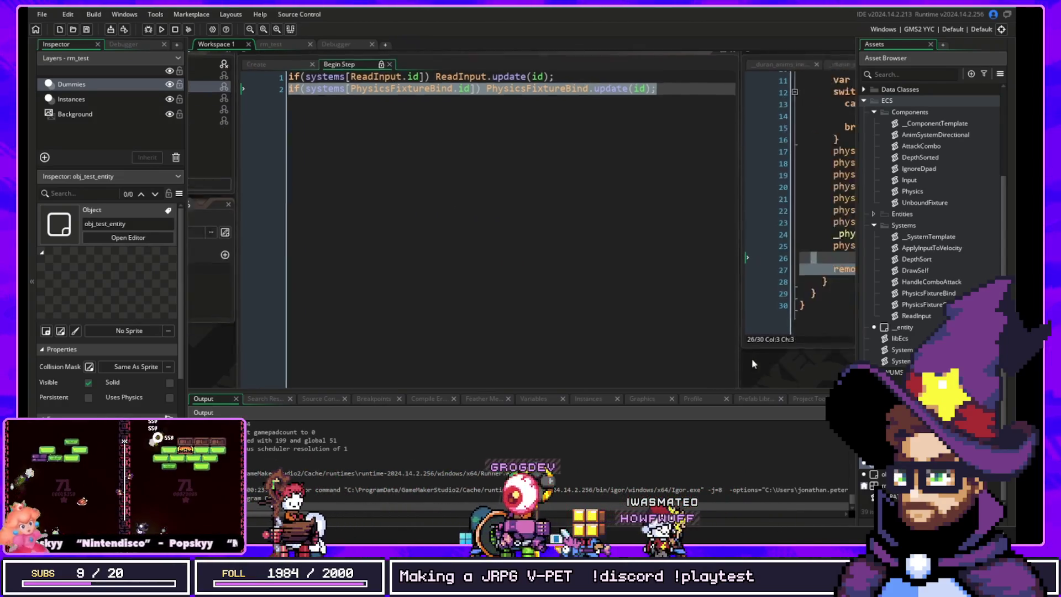
scroll(558, 358, "left", 4)
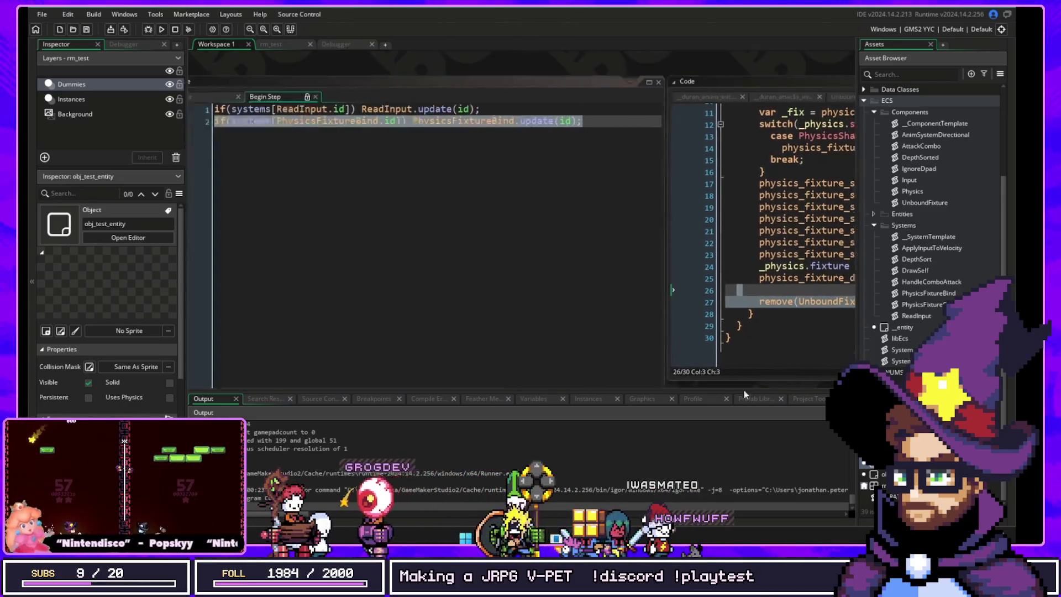
left_click_drag(199, 367, 530, 258)
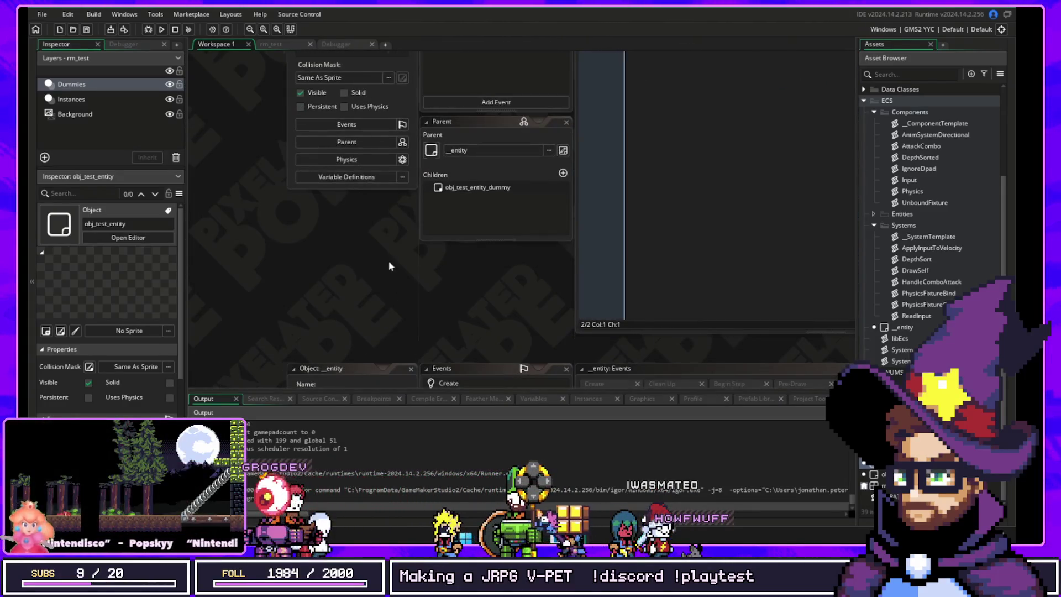
scroll(376, 279, "up", 3)
scroll(306, 323, "right", 2)
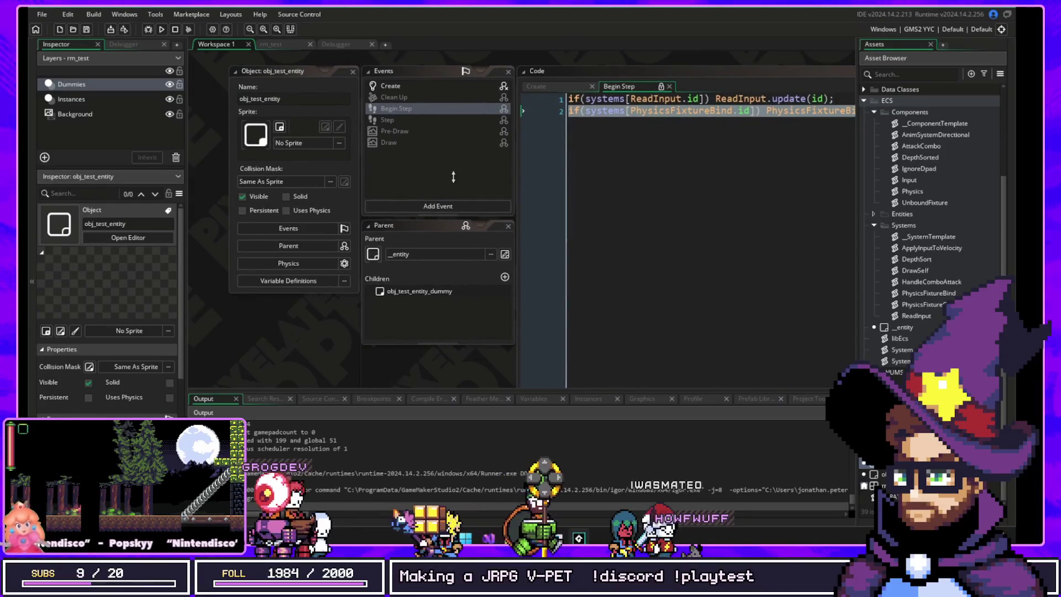
scroll(387, 110, "right", 5)
scroll(374, 89, "up", 1)
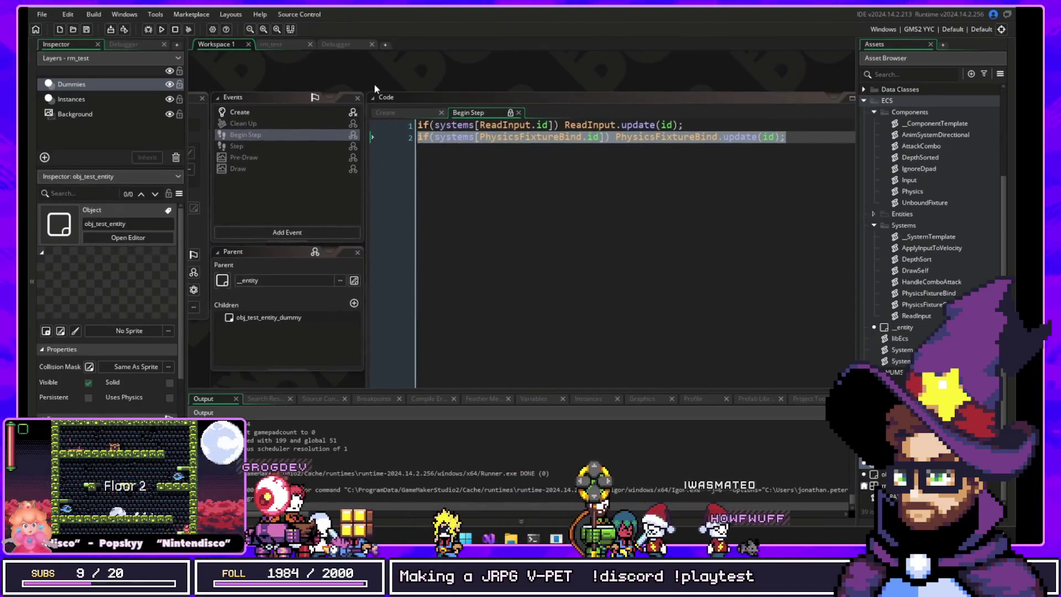
left_click(273, 115)
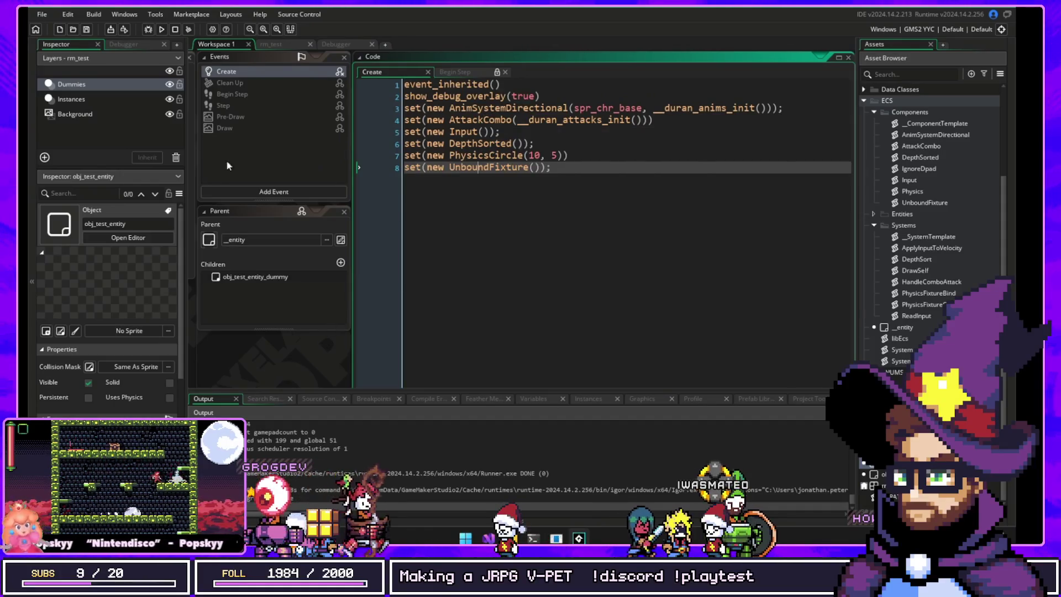
Step: Open the test entity's Step event and jump to the HandleComboAttack system's code
left_click(234, 106)
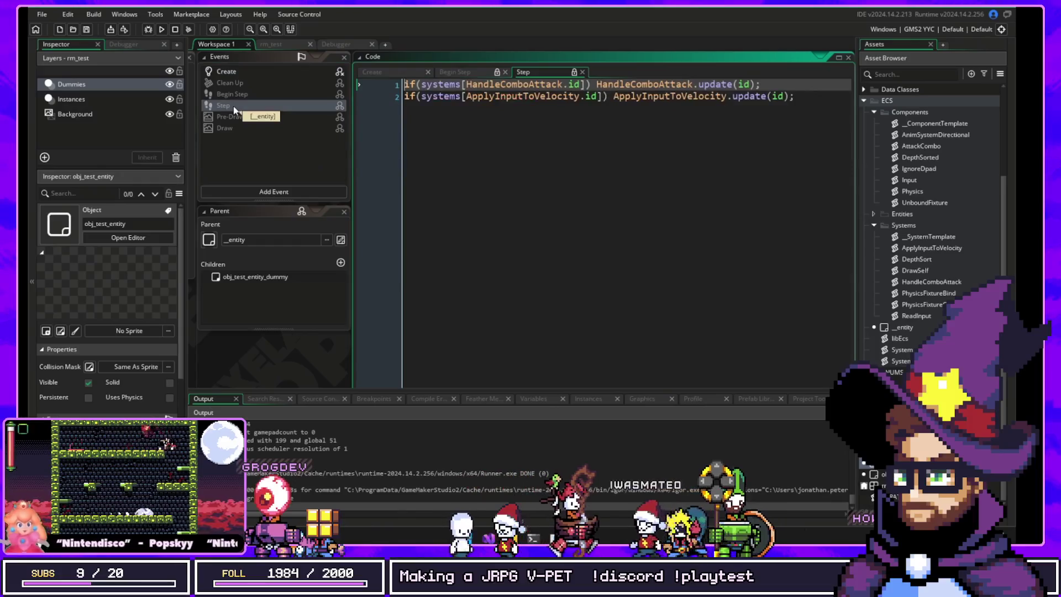
middle_click(665, 88)
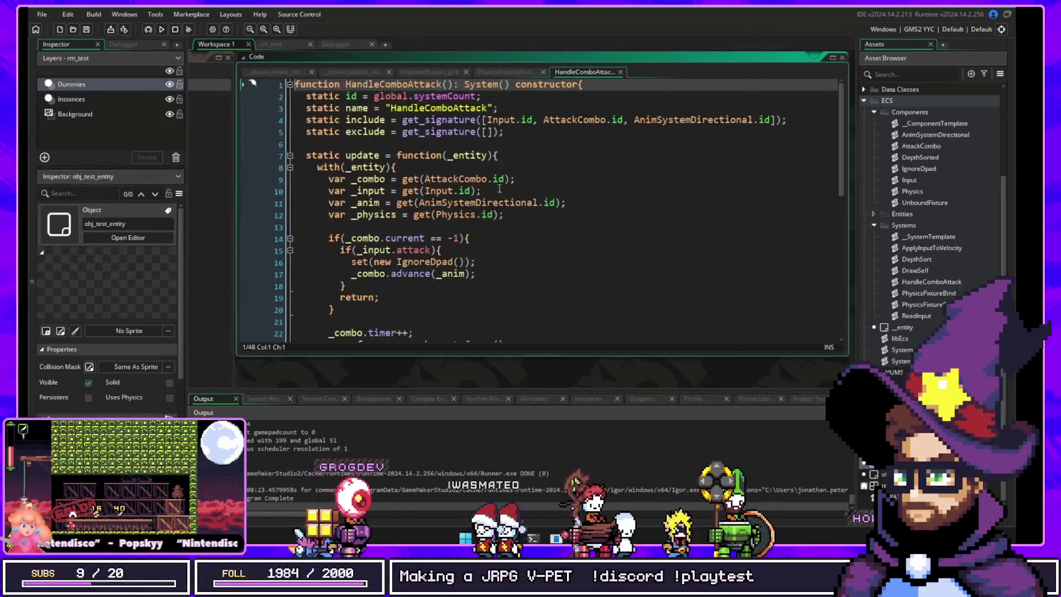
scroll(499, 188, "down", 2)
left_click_drag(340, 168, 521, 181)
left_click(521, 186)
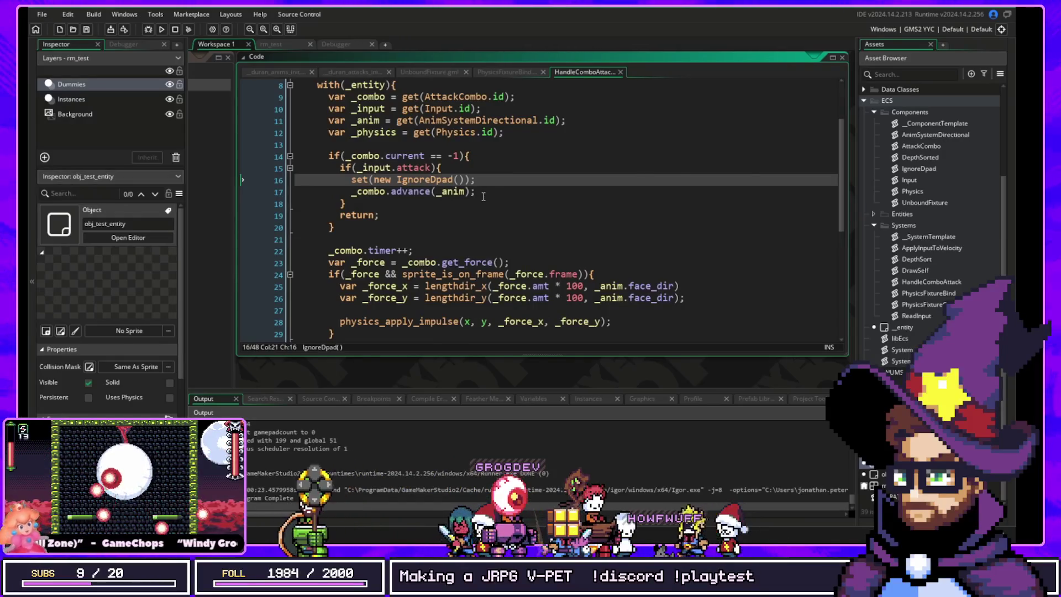
Step: Inspect the line removing IgnoreDpad and open the IgnoreDpad component script
scroll(482, 198, "down", 6)
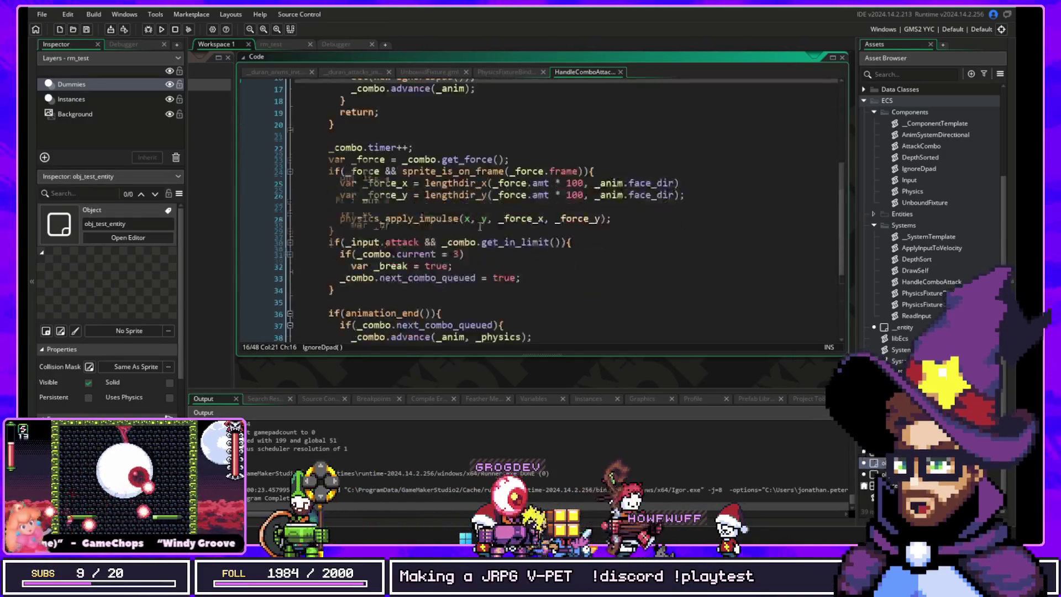
left_click_drag(476, 260, 439, 249)
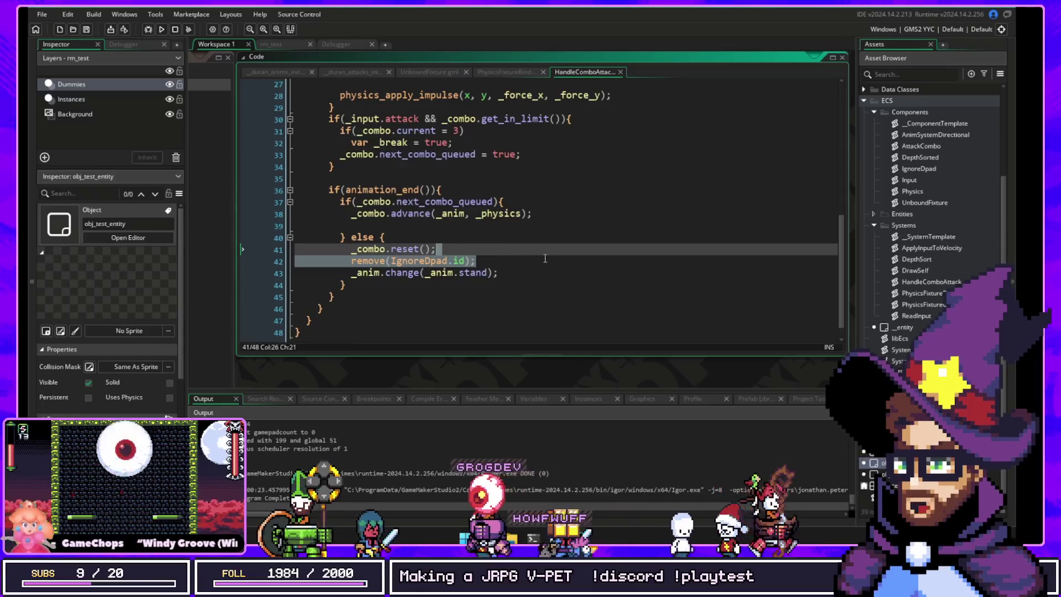
middle_click(423, 266)
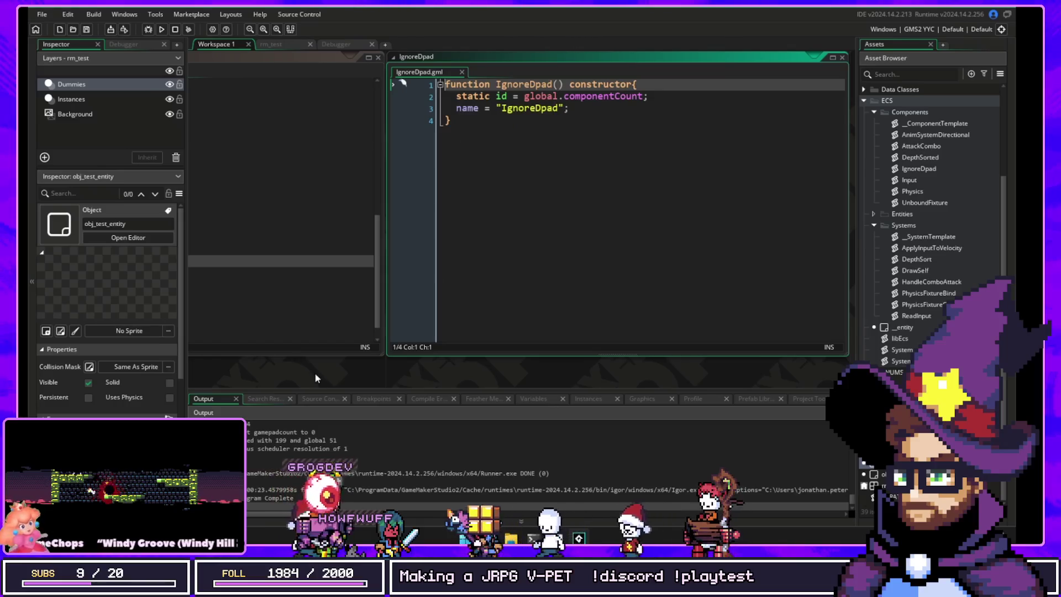
left_click_drag(320, 367, 408, 369)
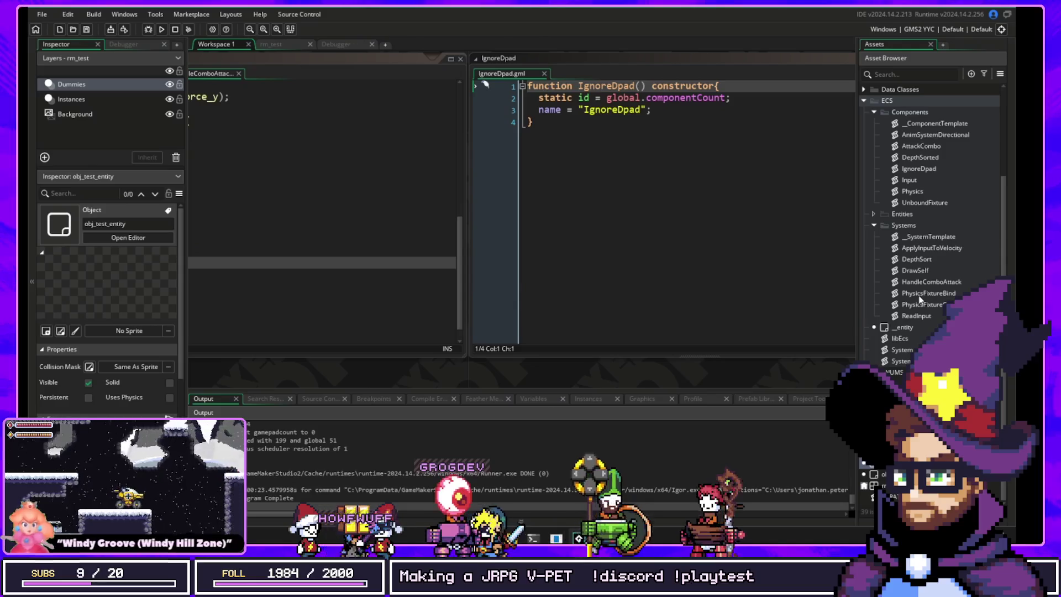
key("ctrl+Tab")
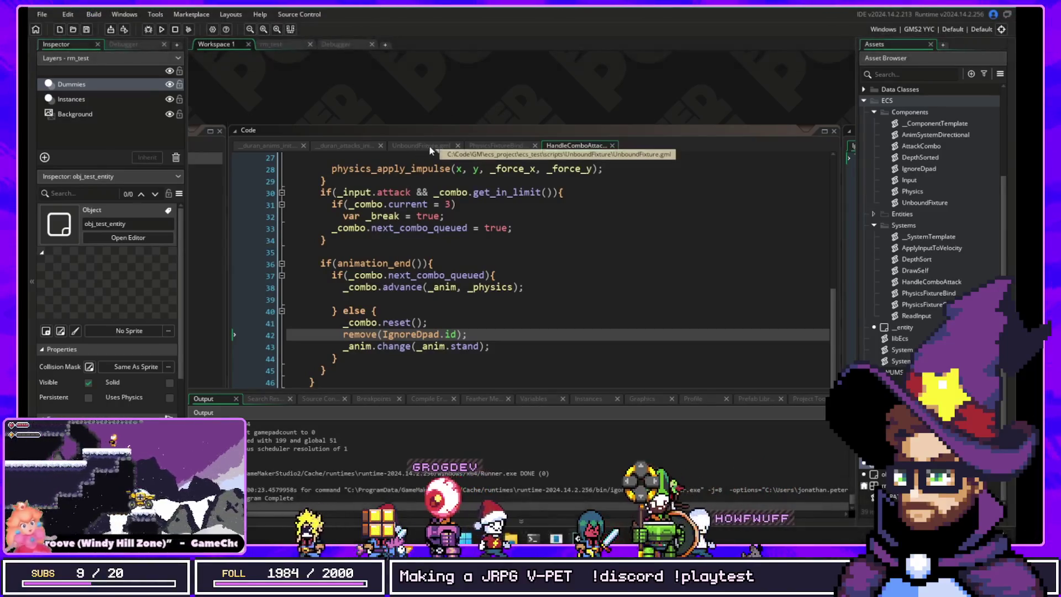
Step: Return to the Step event code and jump to the ApplyInputToVelocity system's definition
left_click(429, 145)
key("ctrl+Tab")
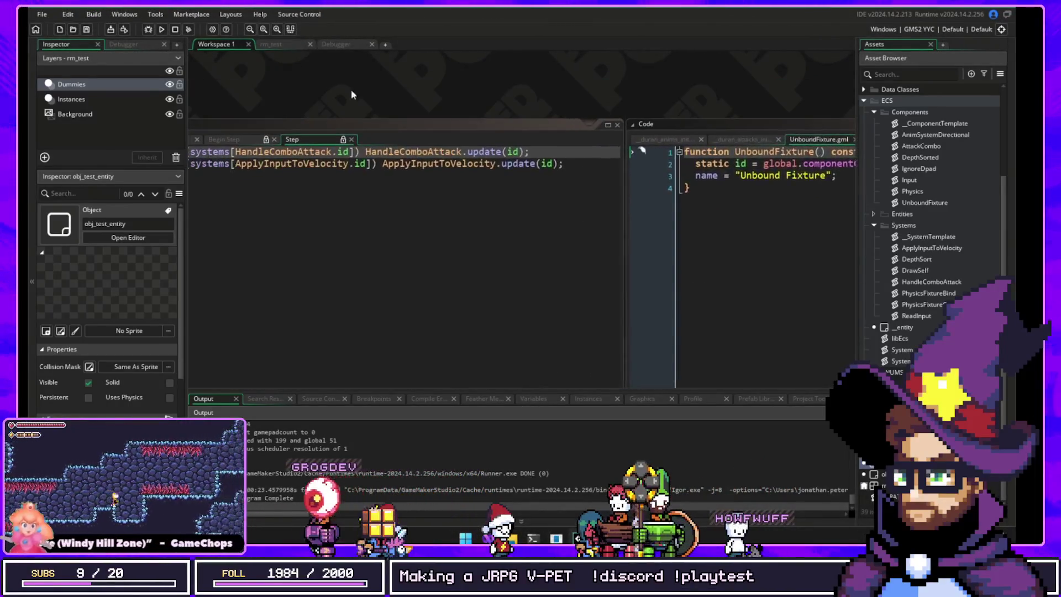
left_click(532, 199)
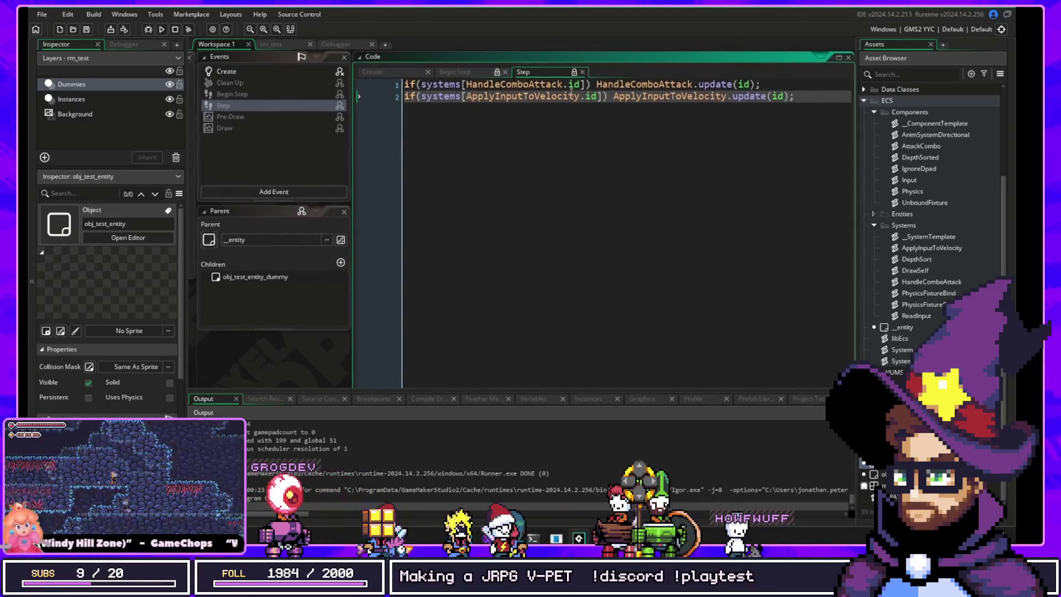
middle_click(663, 96)
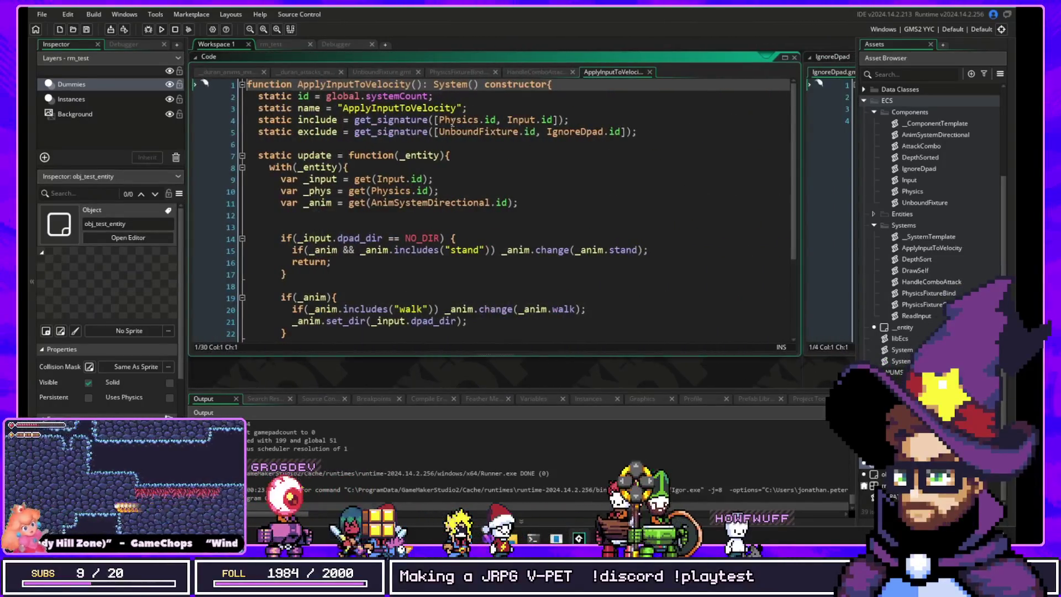
double_click(509, 120)
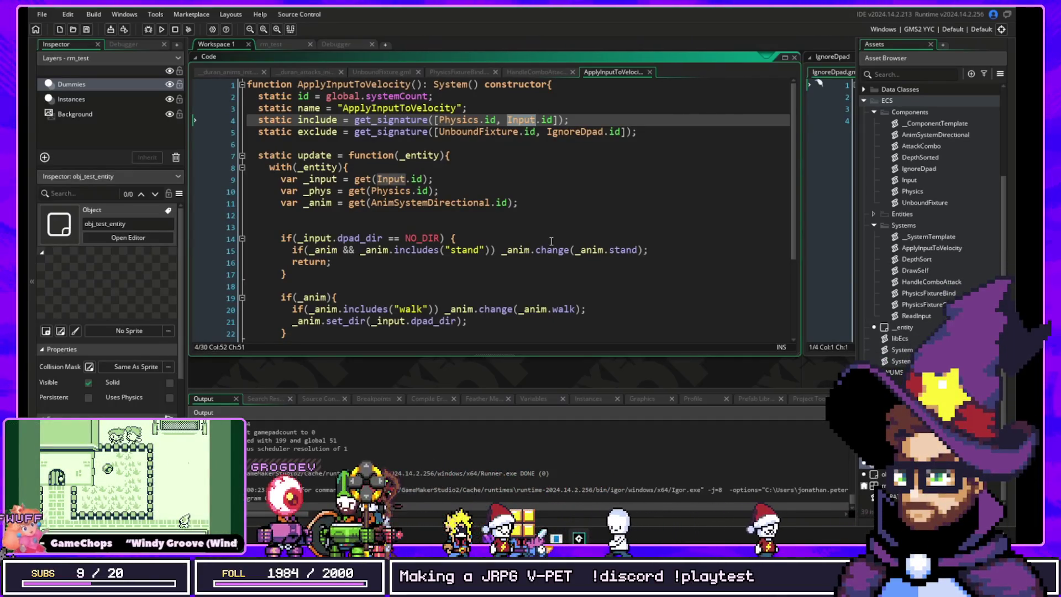
double_click(572, 132)
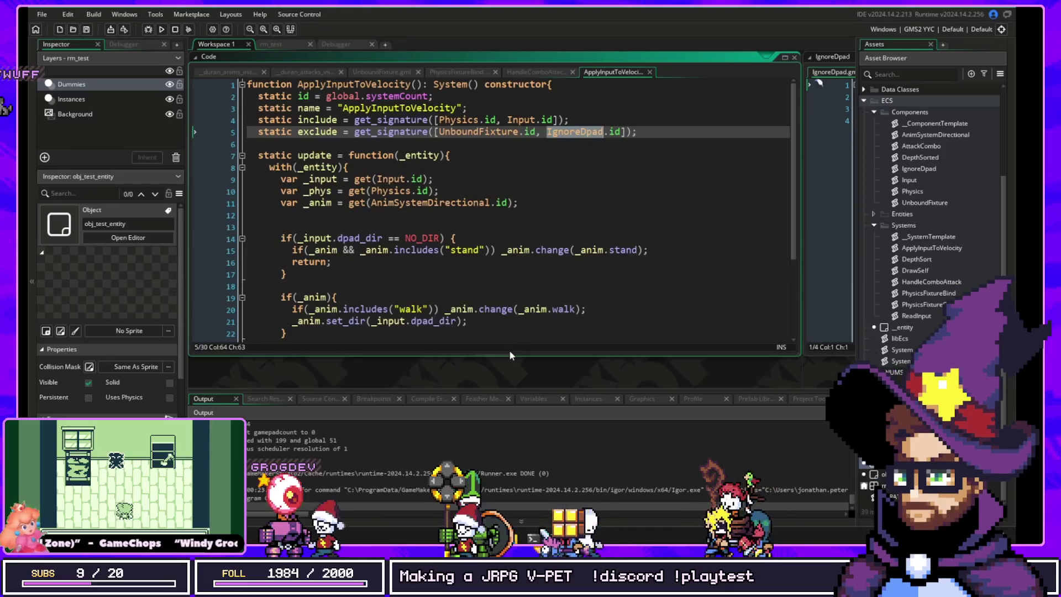
left_click(547, 191)
left_click(557, 155)
left_click(560, 145)
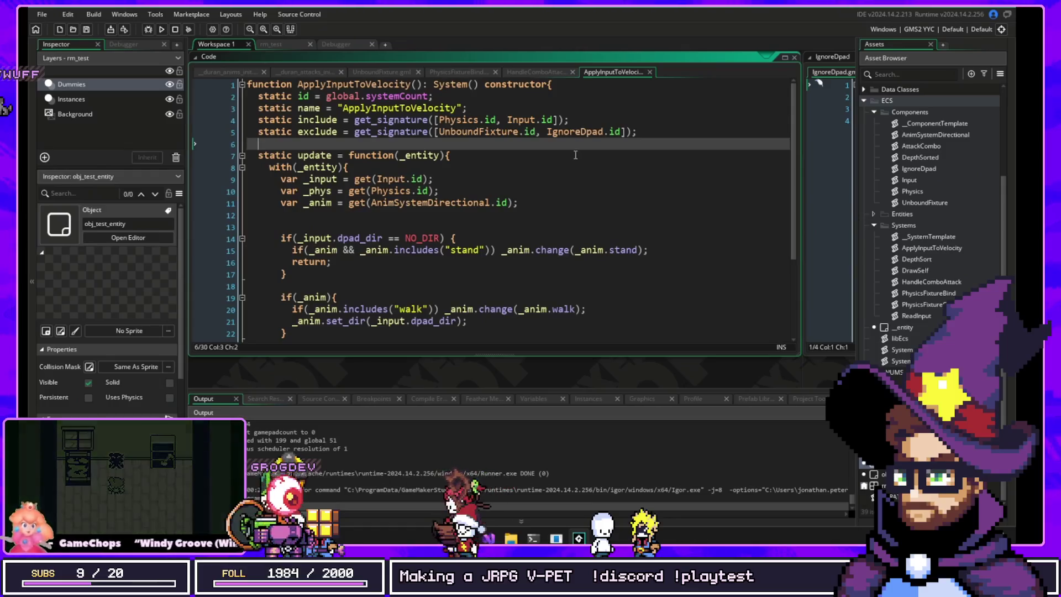
left_click(586, 131)
double_click(586, 132)
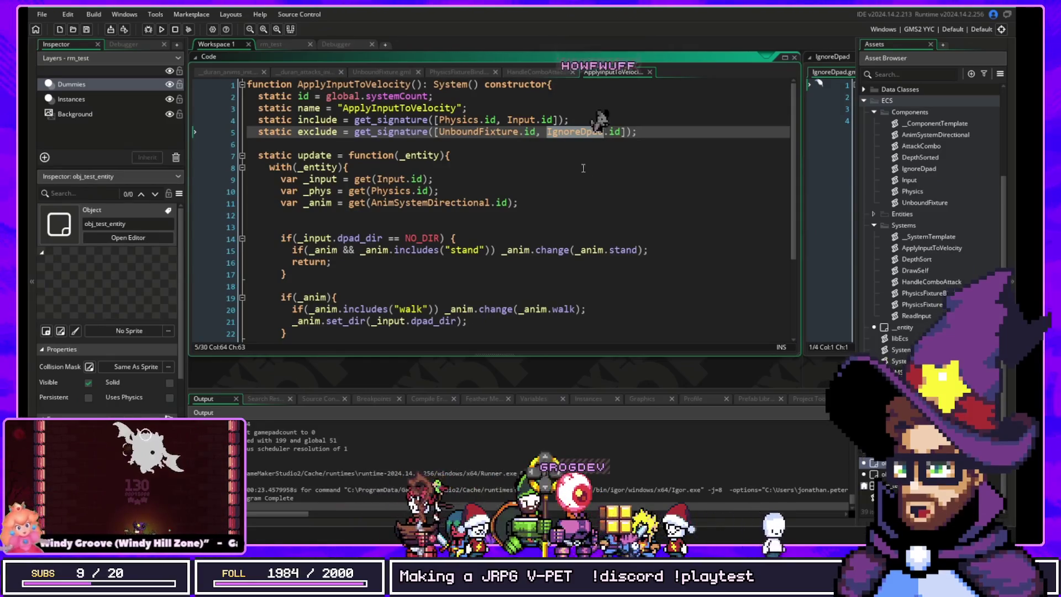
left_click(582, 132)
double_click(582, 132)
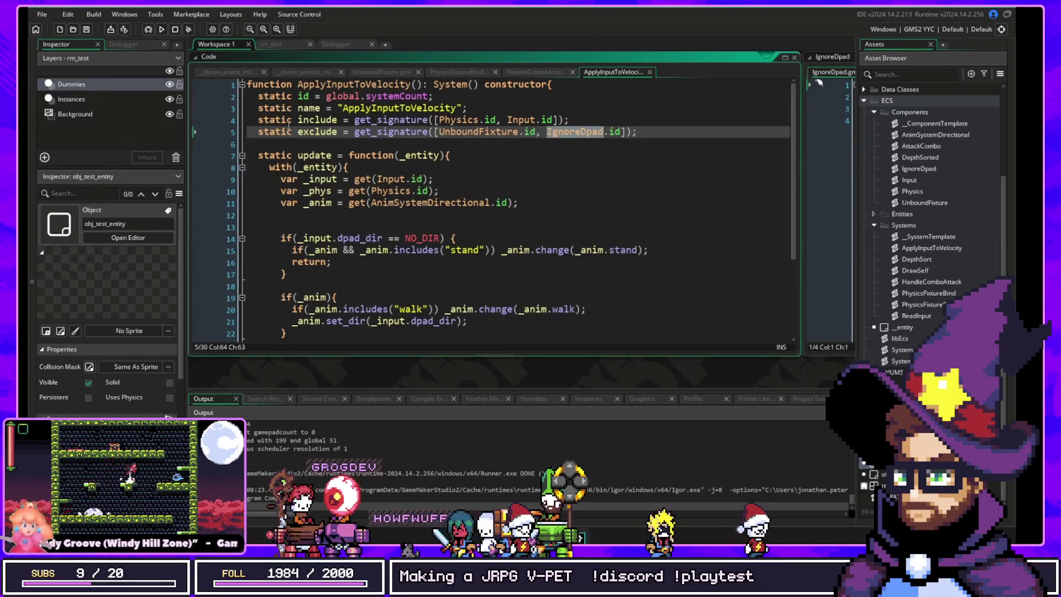
scroll(288, 125, "down", 2)
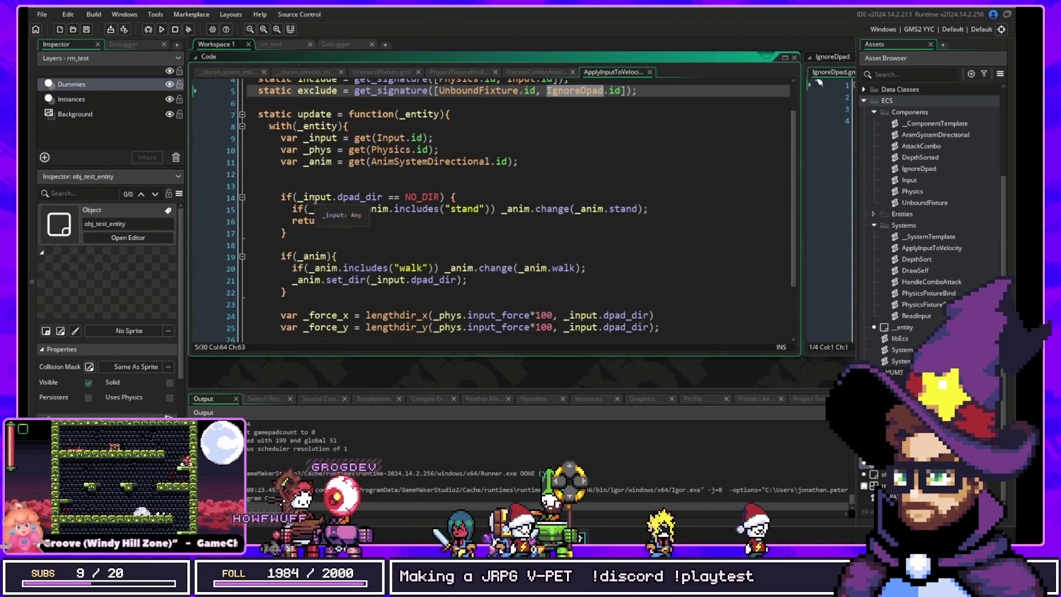
left_click(361, 197)
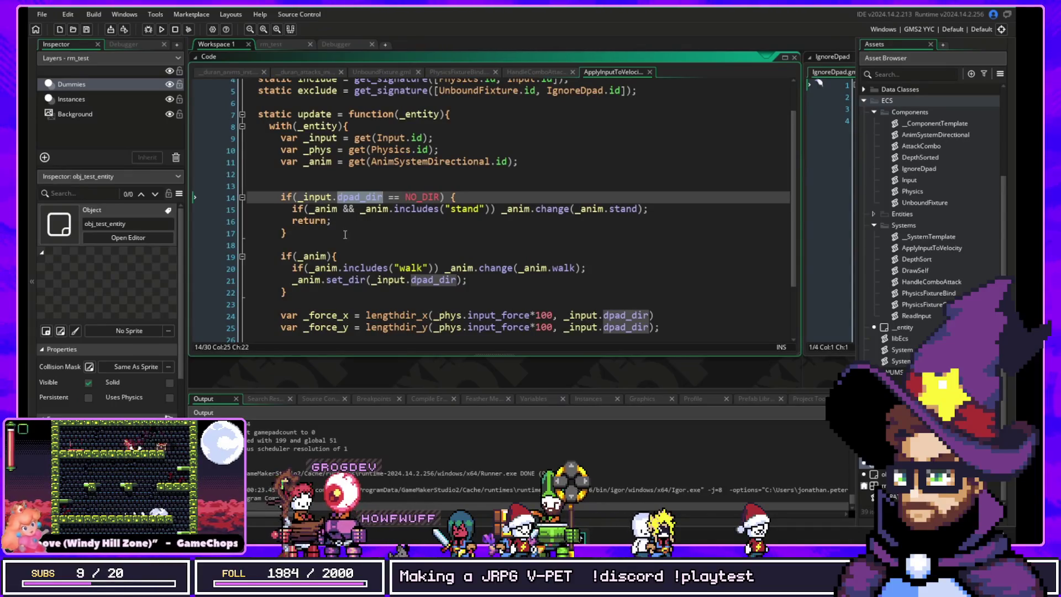
scroll(340, 242, "down", 2)
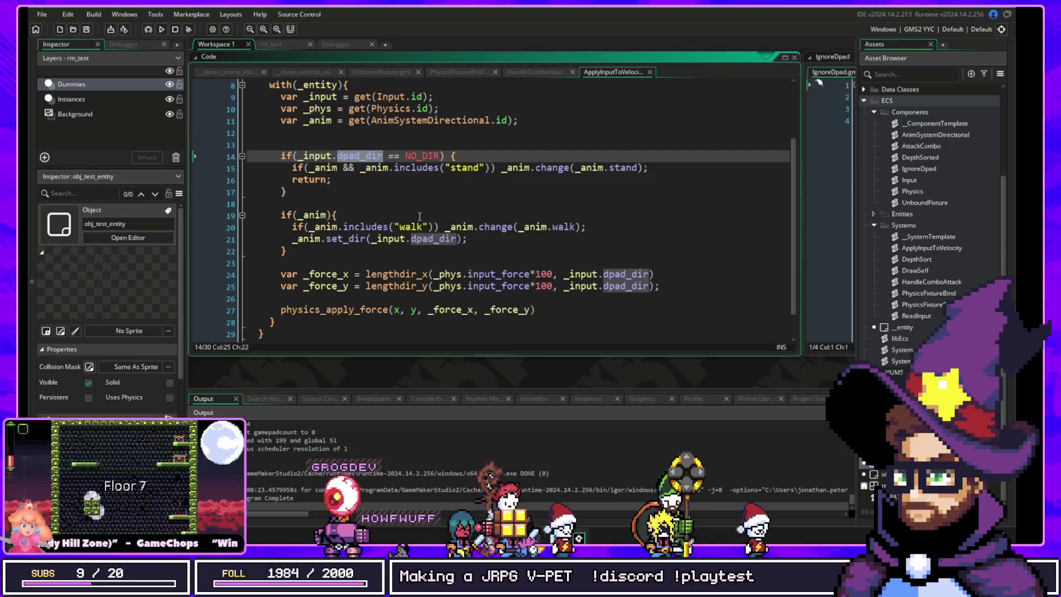
mouse_move(407, 273)
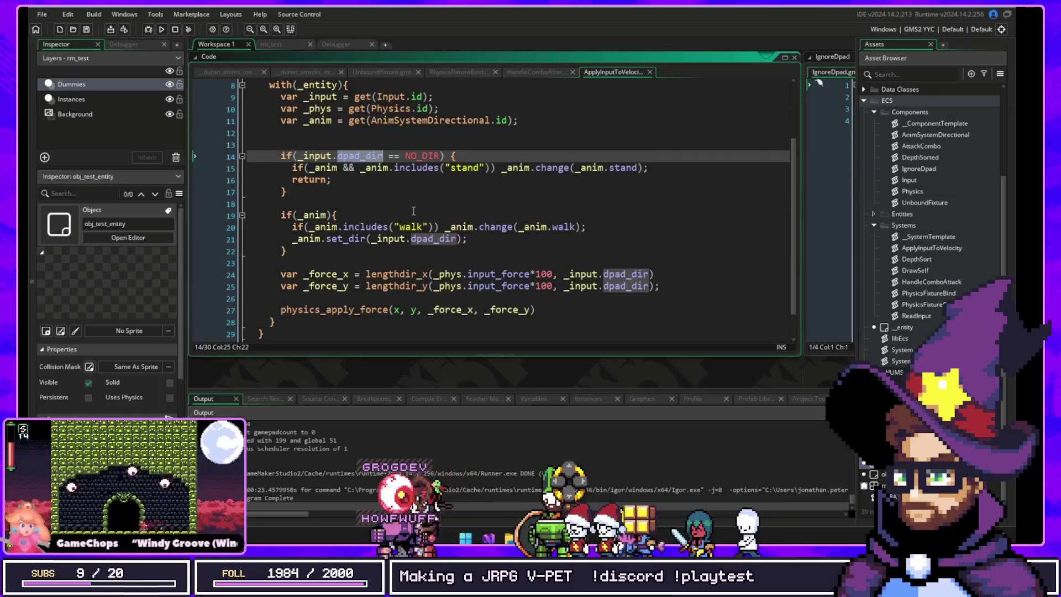
double_click(345, 305)
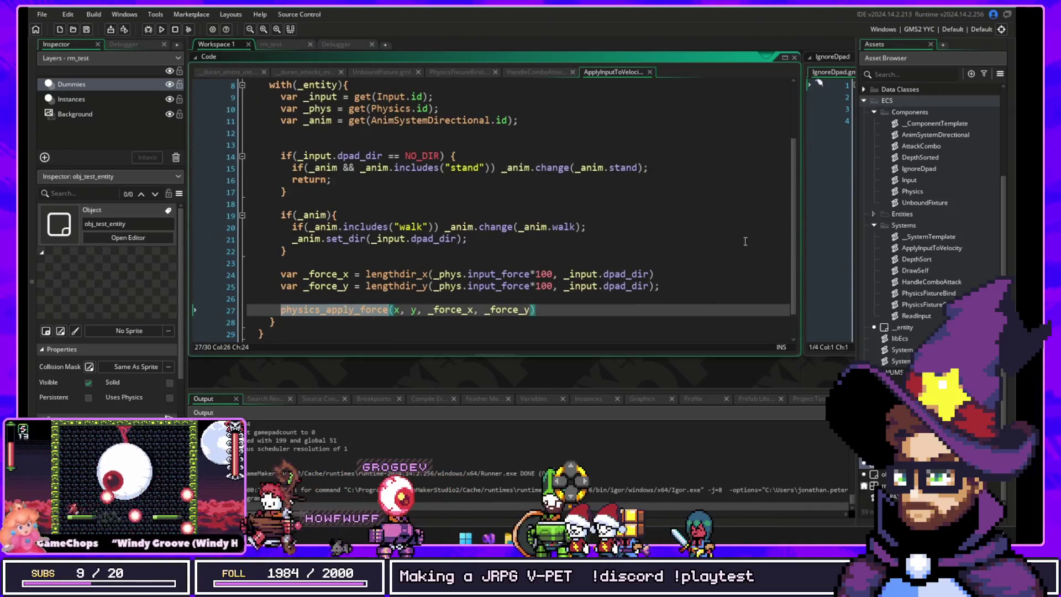
scroll(673, 186, "up", 3)
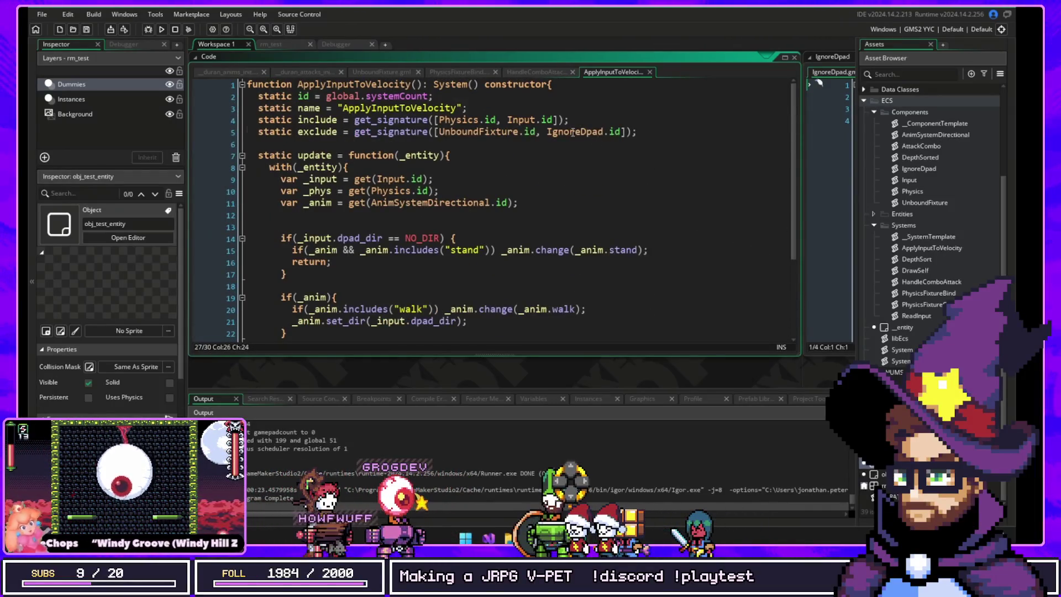
double_click(573, 132)
left_click_drag(249, 149, 337, 298)
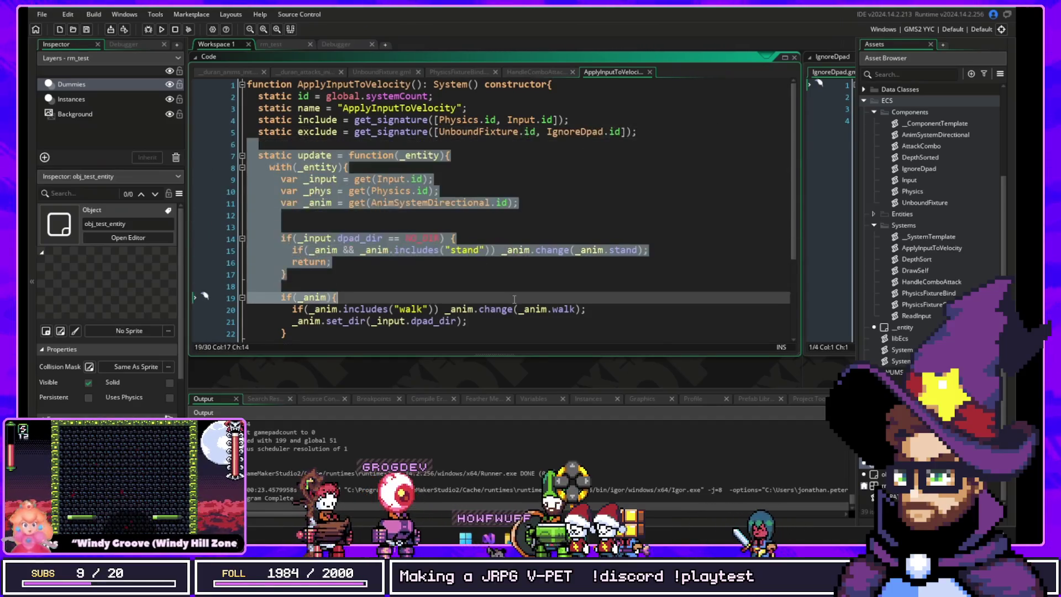
scroll(503, 274, "down", 4)
left_click_drag(342, 153, 260, 142)
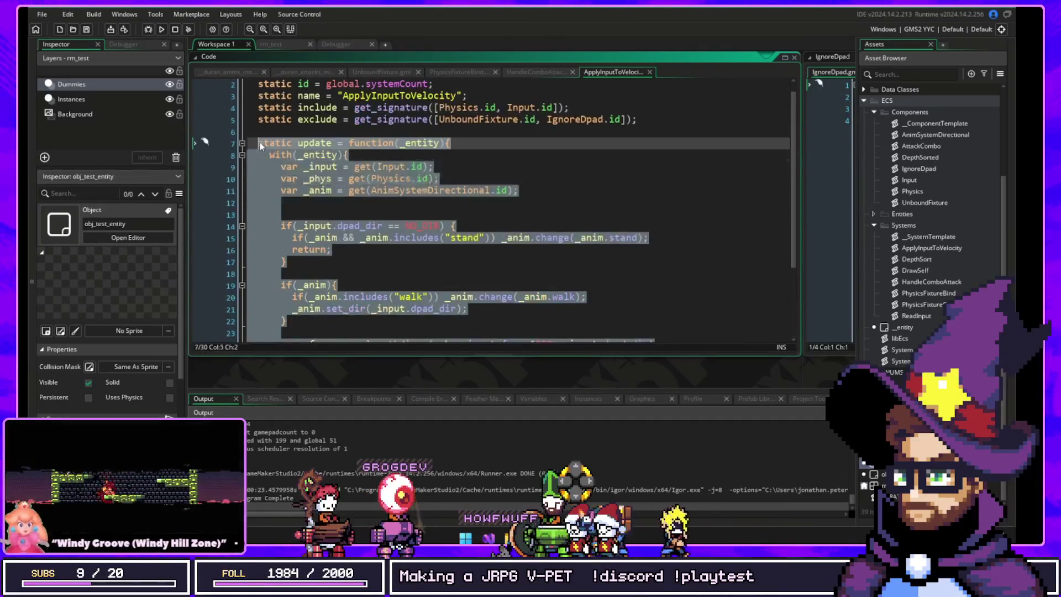
left_click(255, 133)
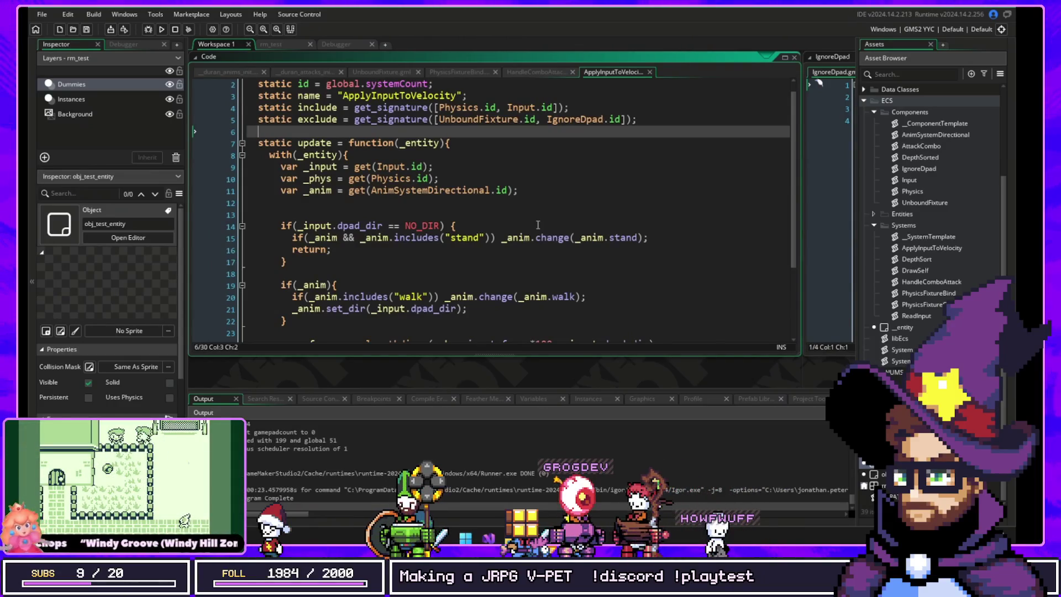
scroll(537, 225, "down", 3)
left_click_drag(271, 109, 558, 108)
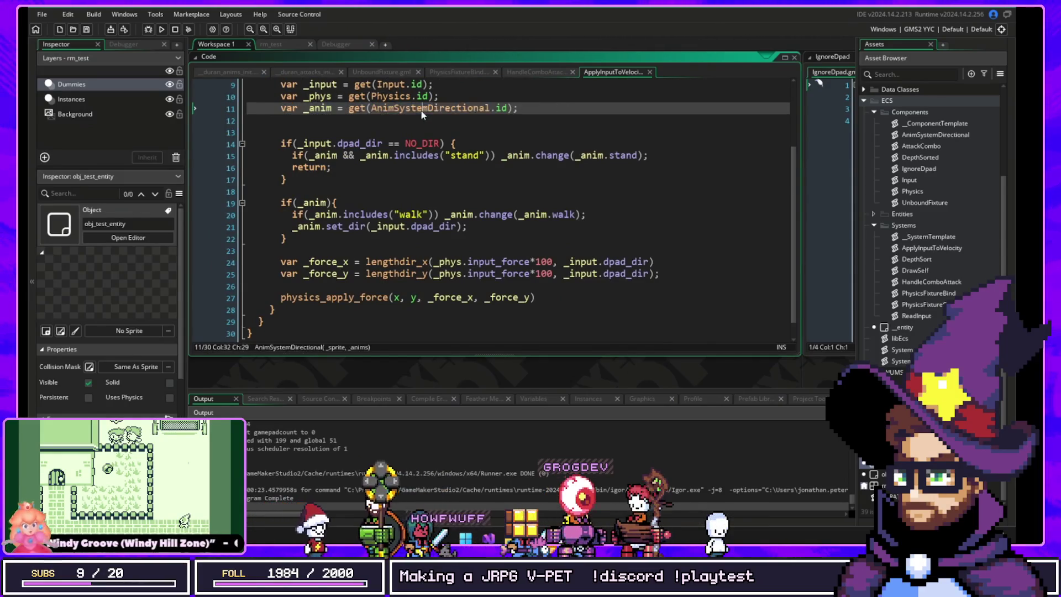
double_click(450, 109)
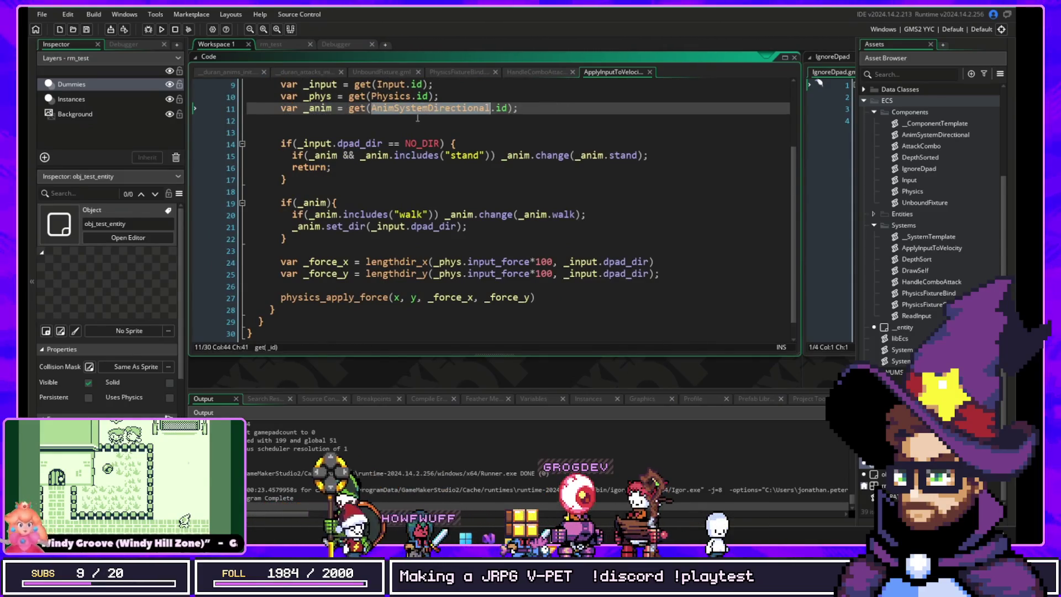
left_click(387, 214)
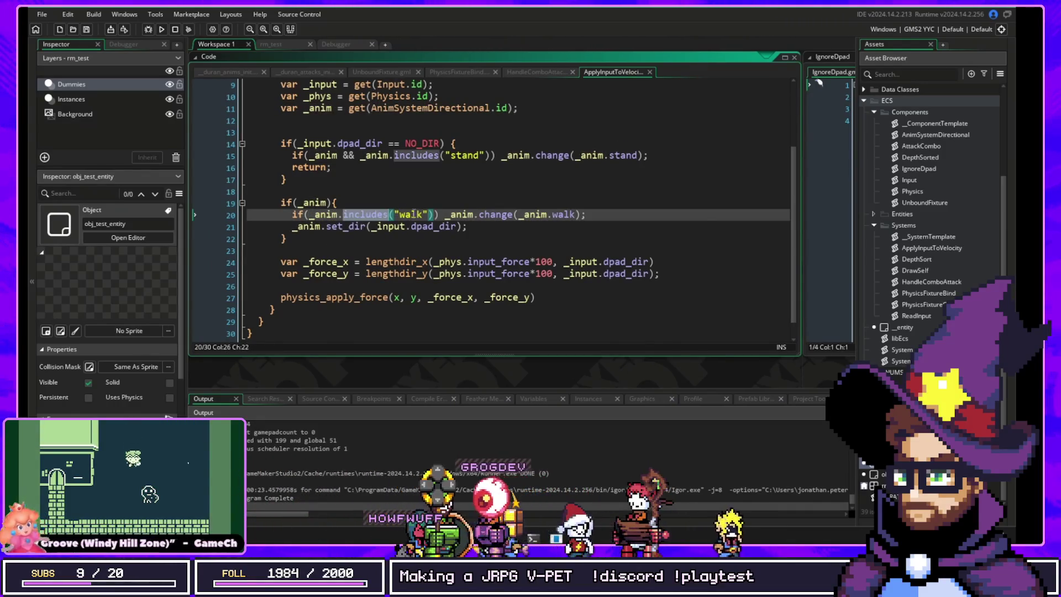
left_click_drag(393, 215, 425, 214)
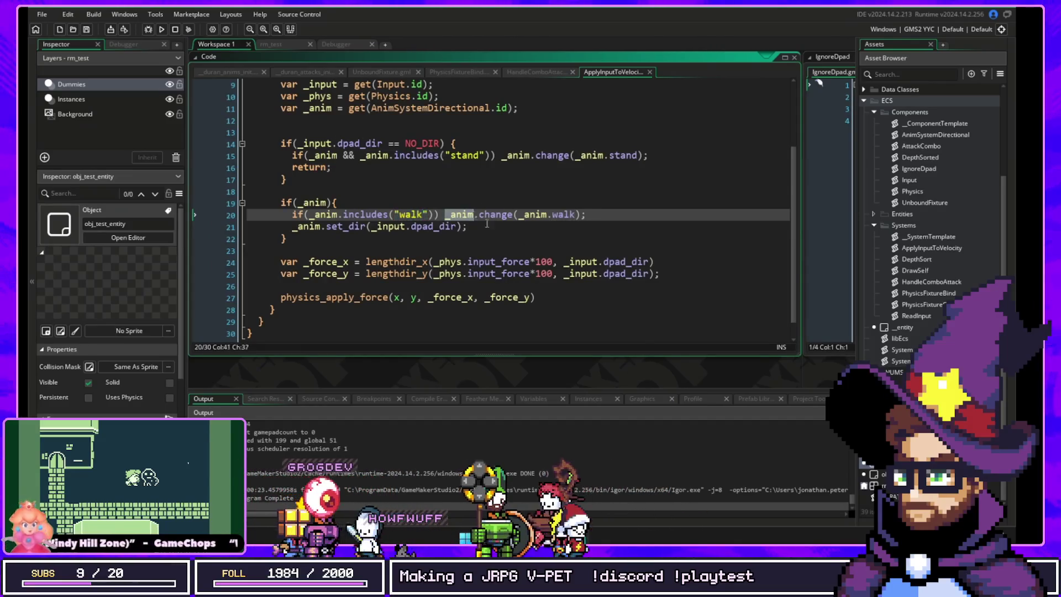
left_click_drag(444, 215, 468, 226)
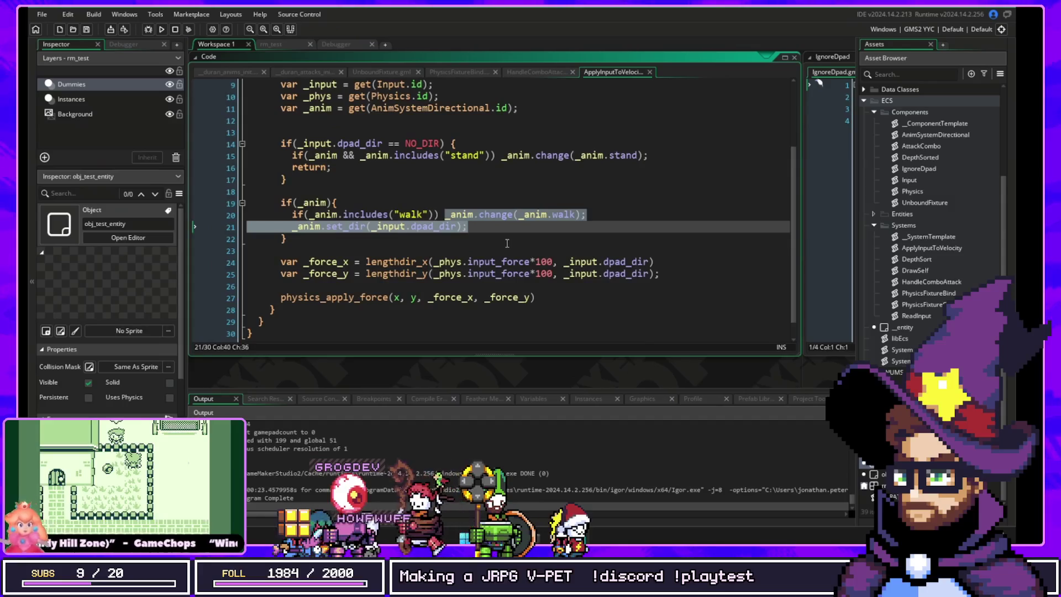
left_click(481, 156)
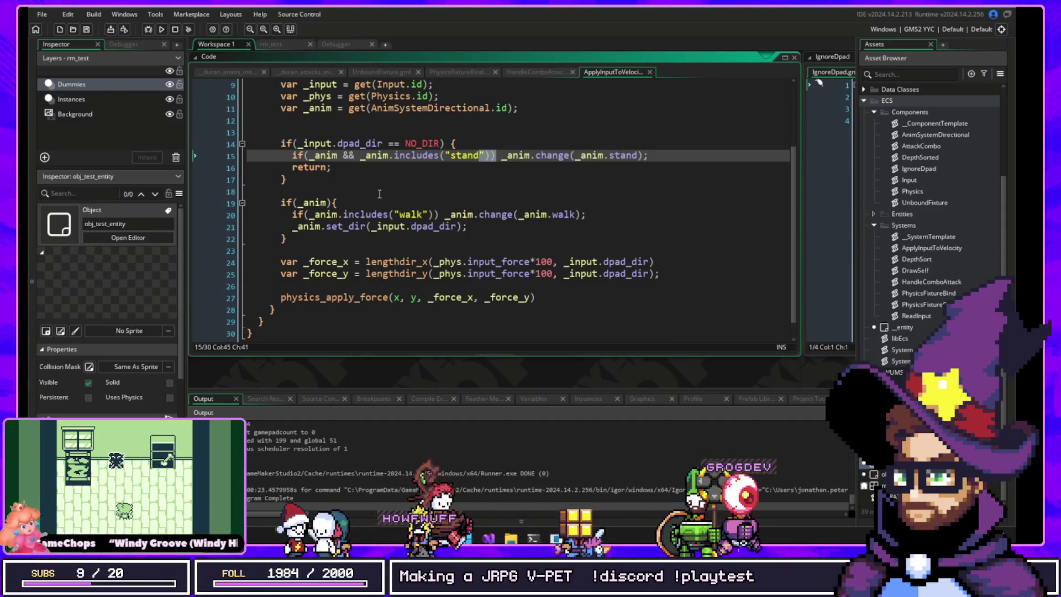
scroll(379, 193, "up", 3)
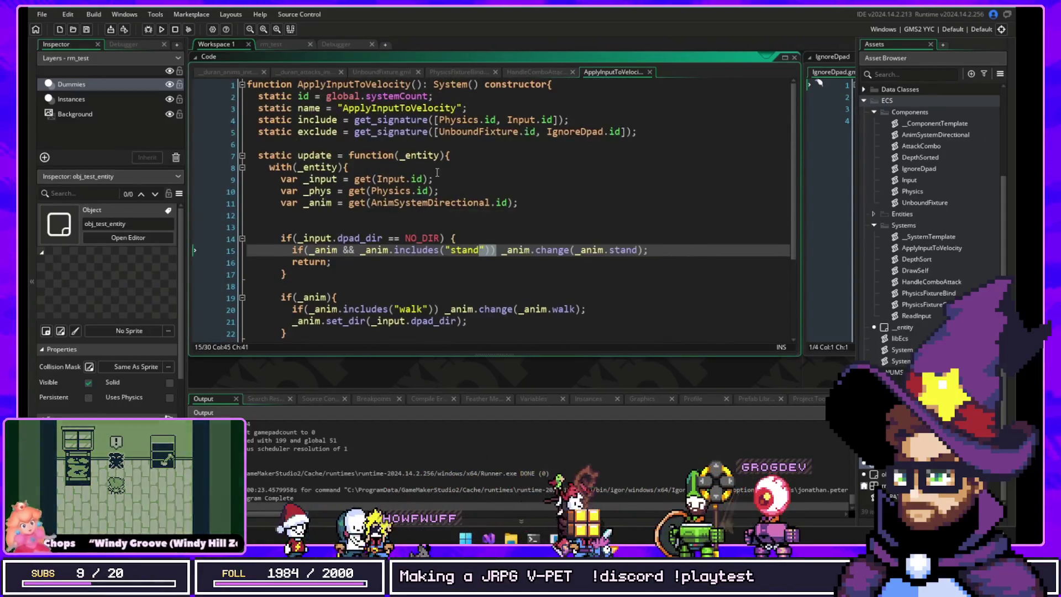
left_click(535, 120)
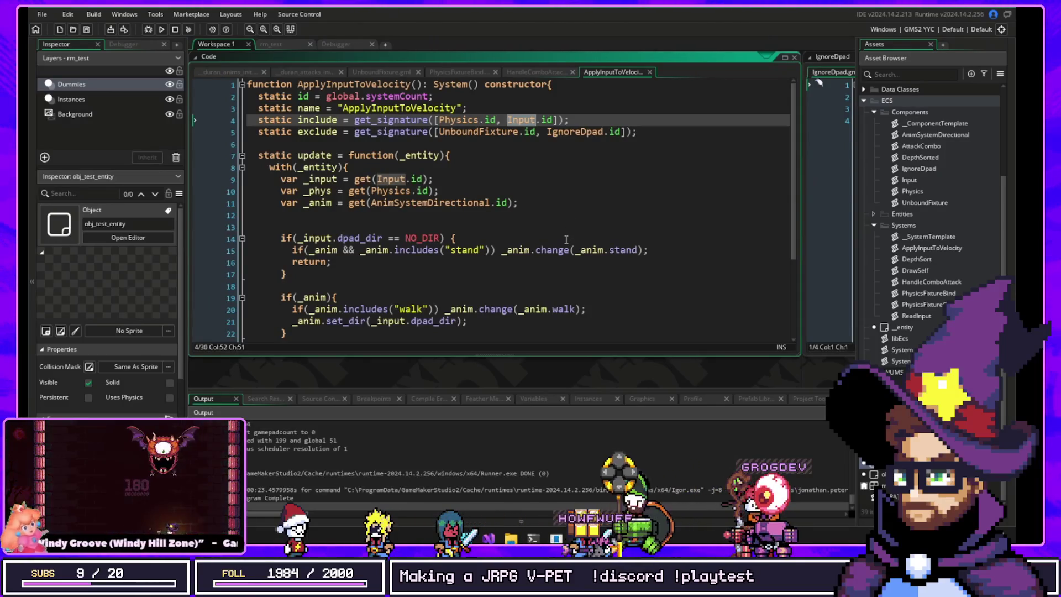
Step: Inspect the AnimSystemDirectional include and stand check, then start a new line after set_dir
double_click(431, 203)
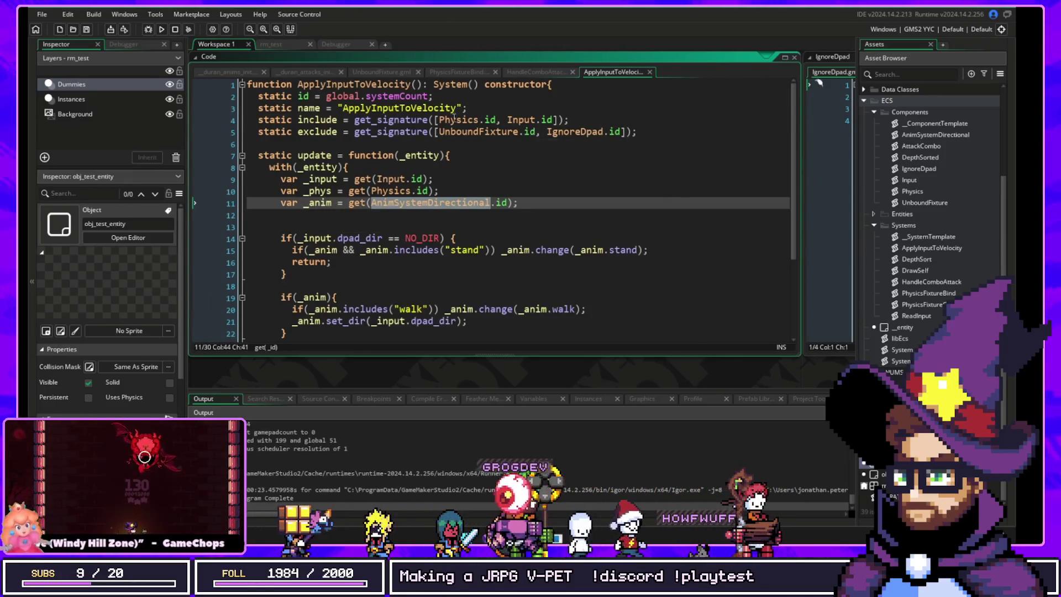
left_click_drag(451, 119, 470, 108)
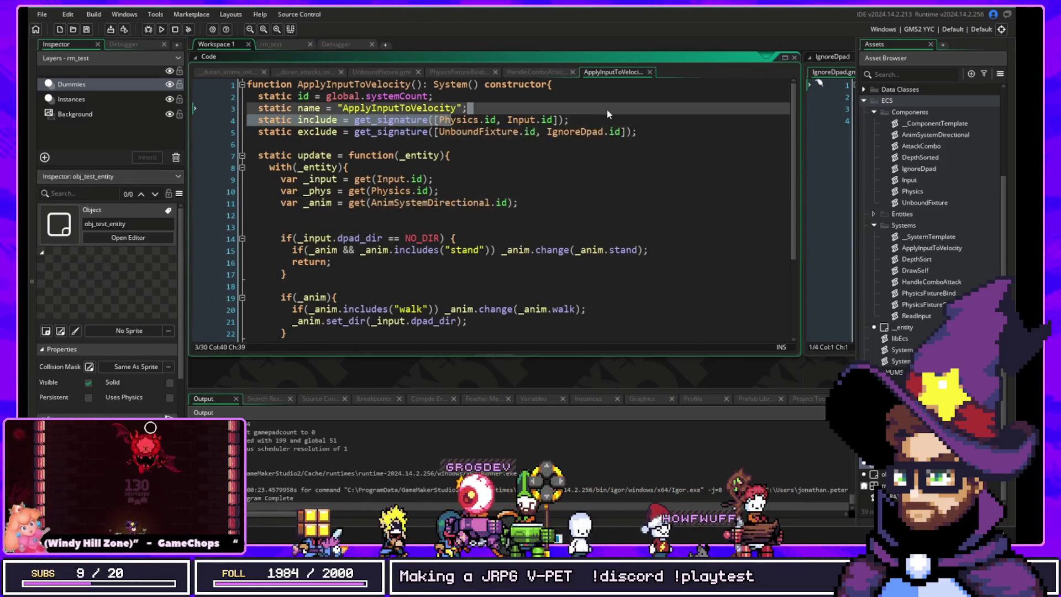
left_click(320, 205)
double_click(323, 249)
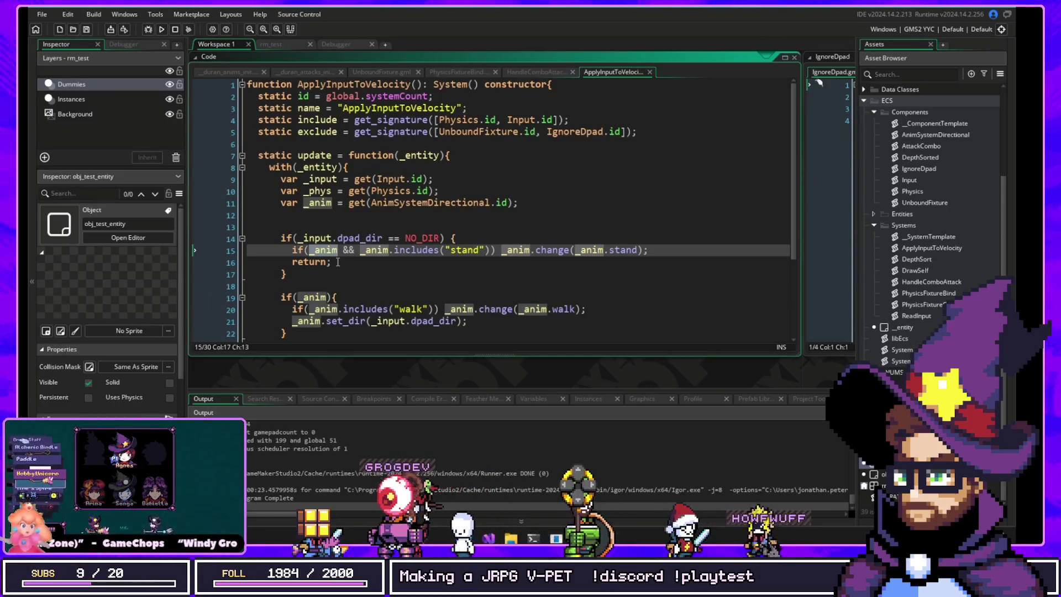
key("shift+End")
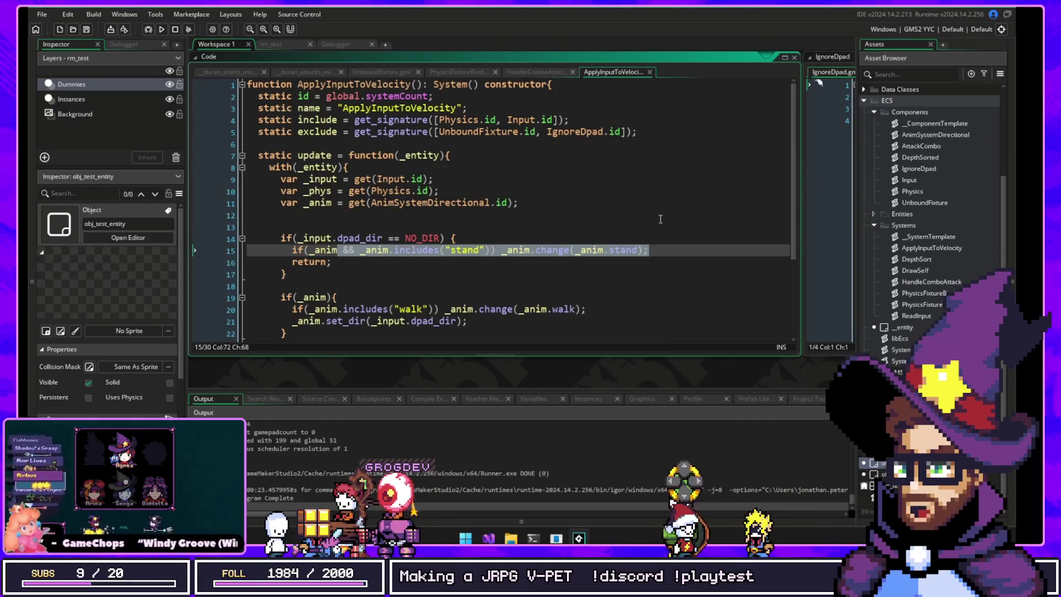
scroll(434, 232, "down", 2)
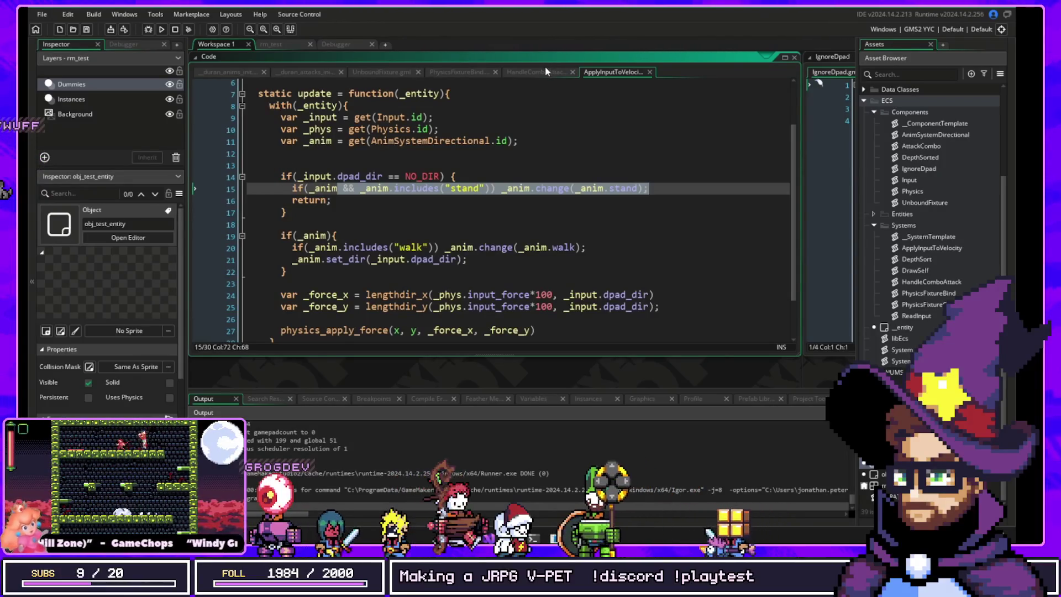
left_click(517, 255)
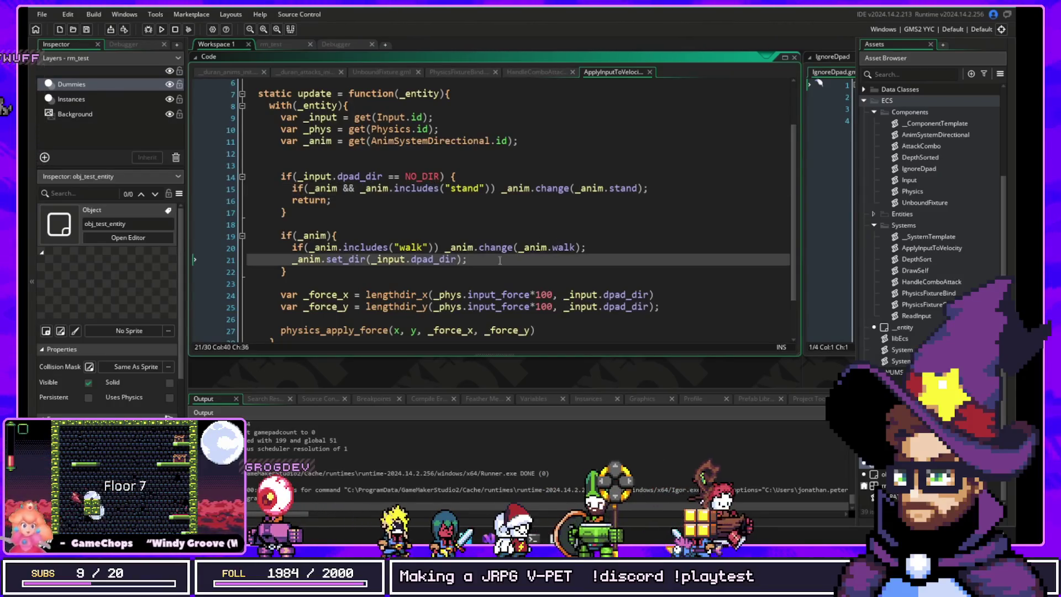
key("Down")
Step: Add remove(Standing), remove(Crouching), remove(HittingWall) and a set(attacking) line after the animation block
key("Return")
key("Return")
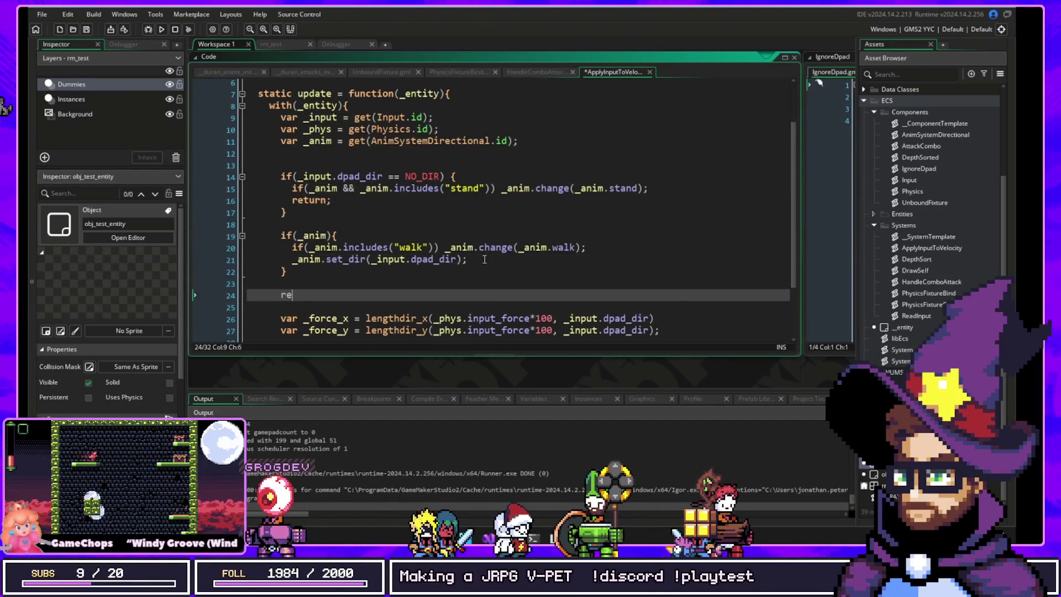
type("move(Standing")
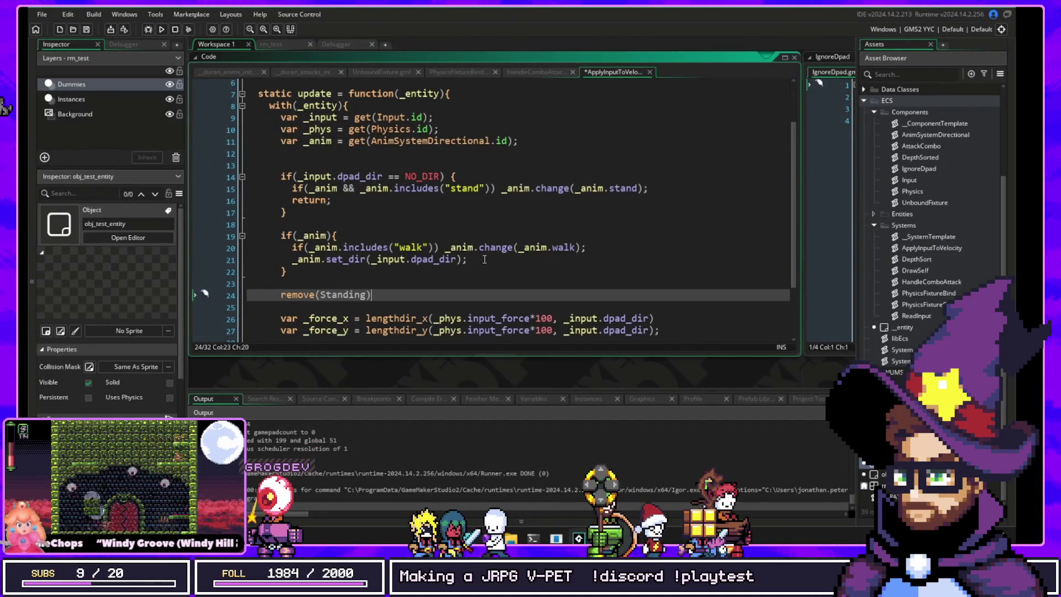
key("Return")
type("remove(")
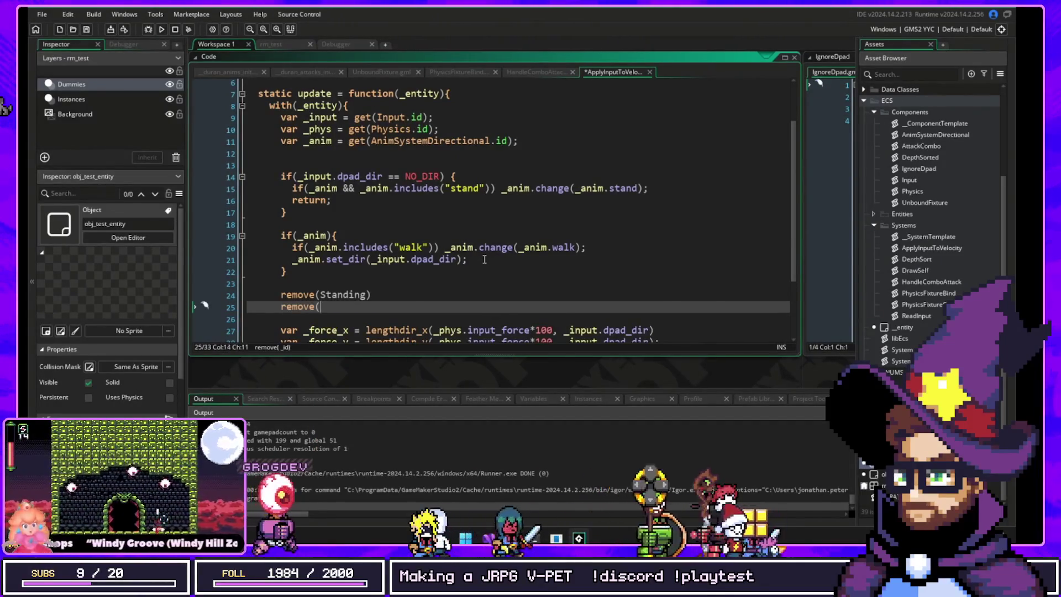
type("Crouching)")
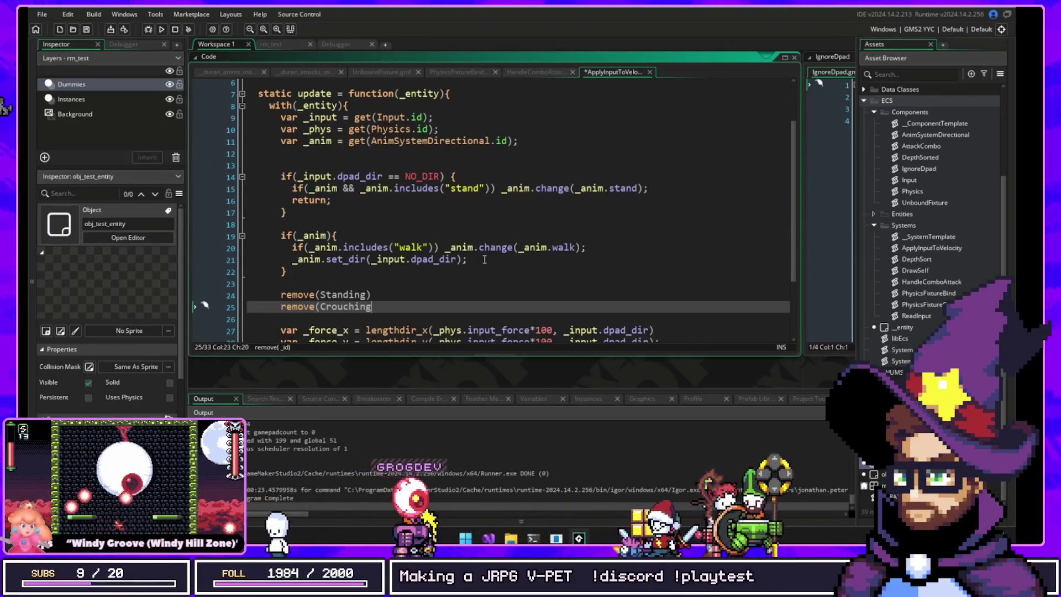
key("Return")
type("removi")
key("BackSpace")
type("e(HittingWall")
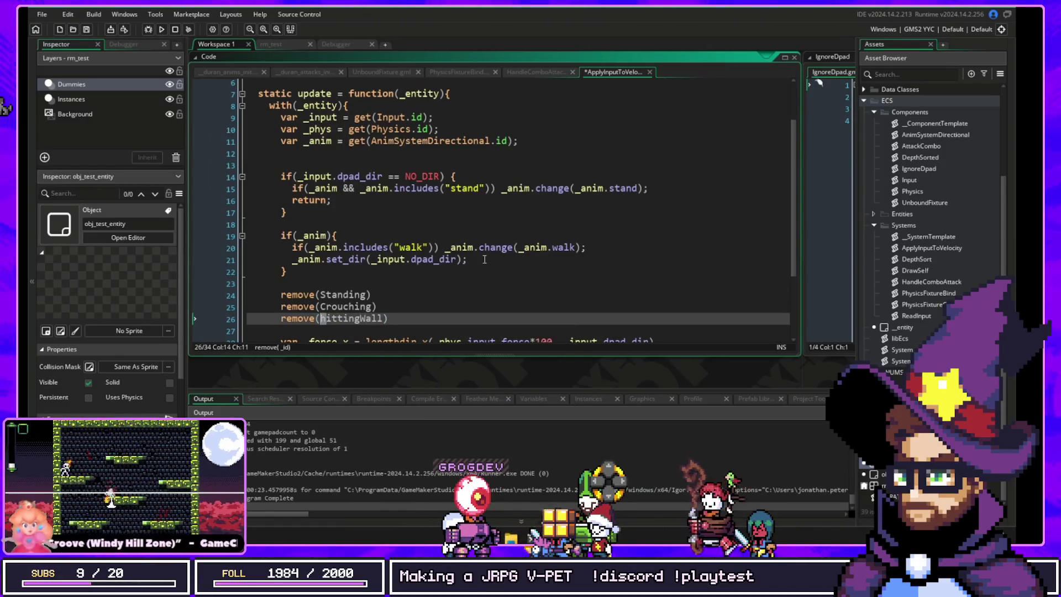
key("Return")
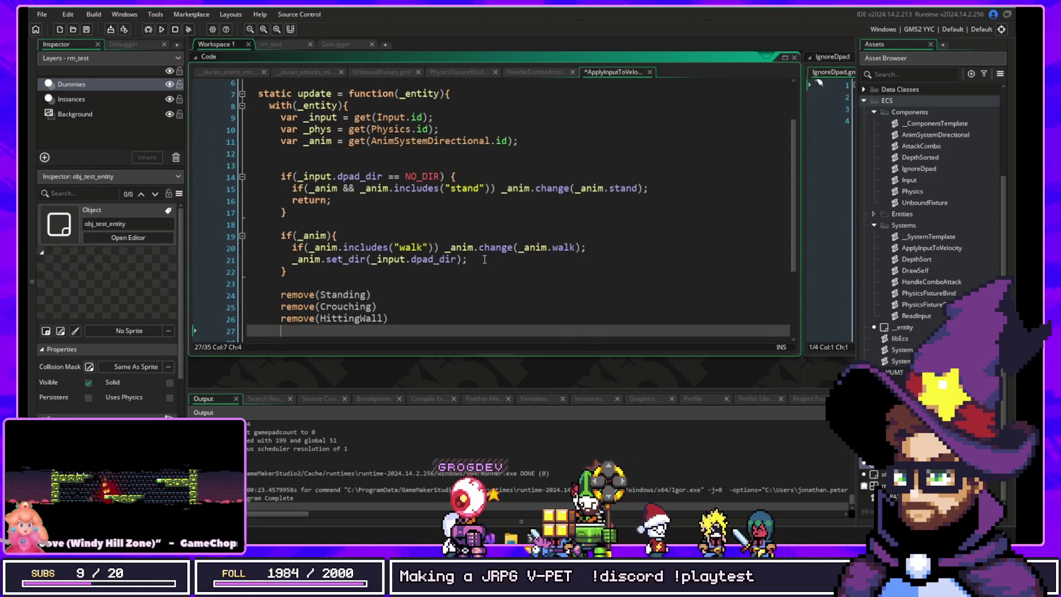
type("set(attacking")
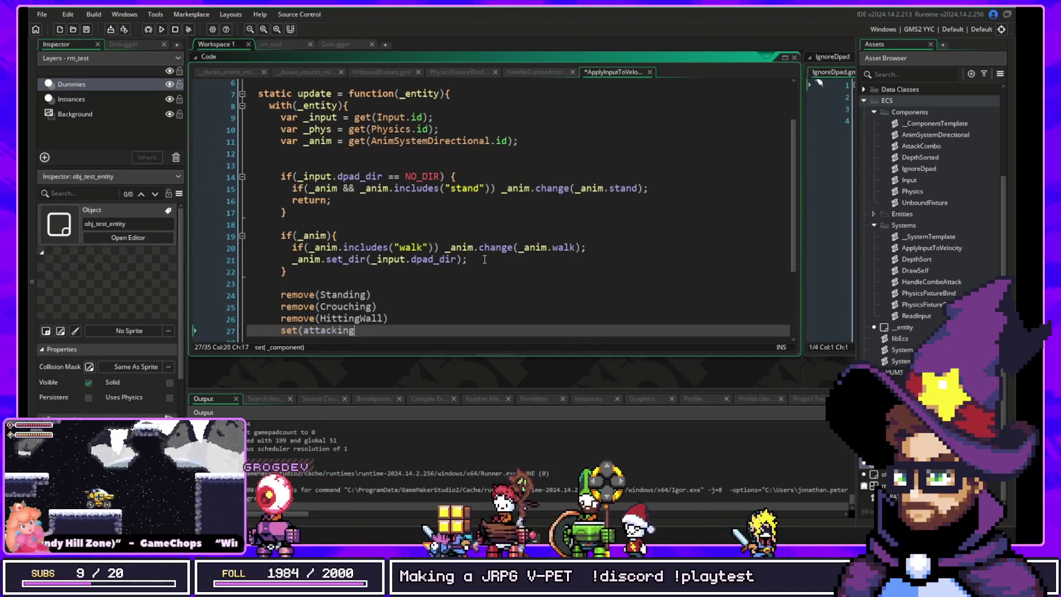
Step: Capitalise the component name so the line reads set(Attacking)
key("Up")
key("Up")
key("Up")
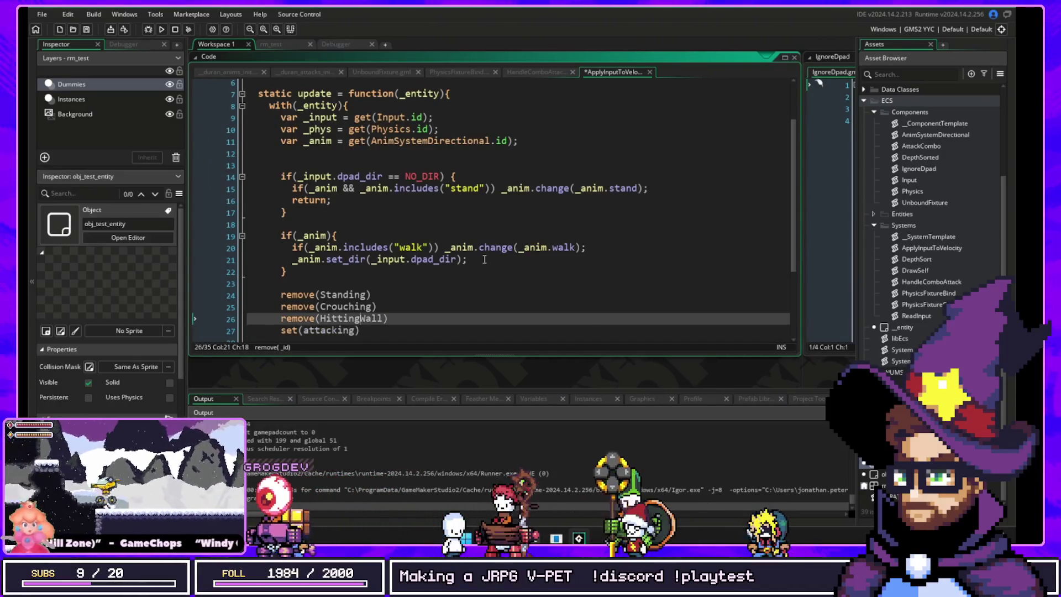
key("Down")
key("Down")
key("Down")
key("ctrl+Left")
key("ctrl+Left")
key("ctrl+Left")
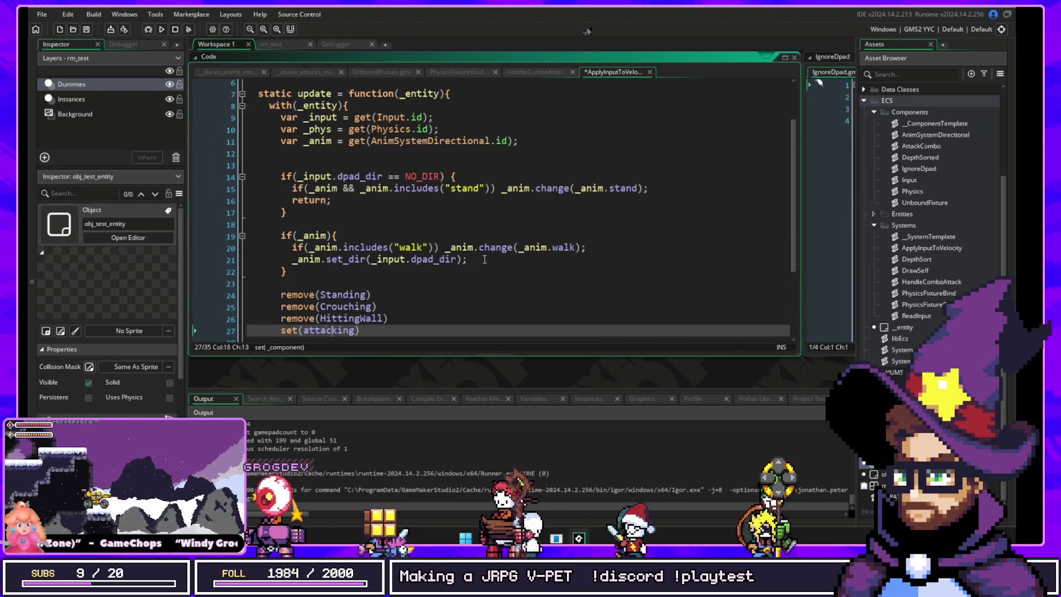
key("Right")
key("Right")
key("Delete")
type("A")
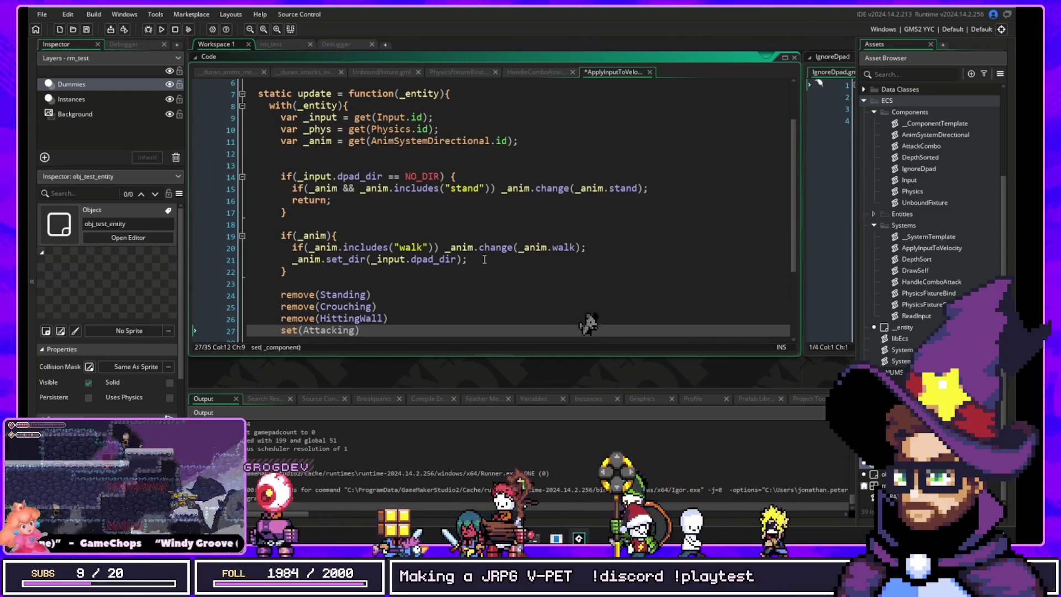
Step: Review the three remove lines and open the remove function's definition in libEcs
key("Up")
key("Up")
key("Up")
key("Down")
key("Down")
key("Up")
key("Down")
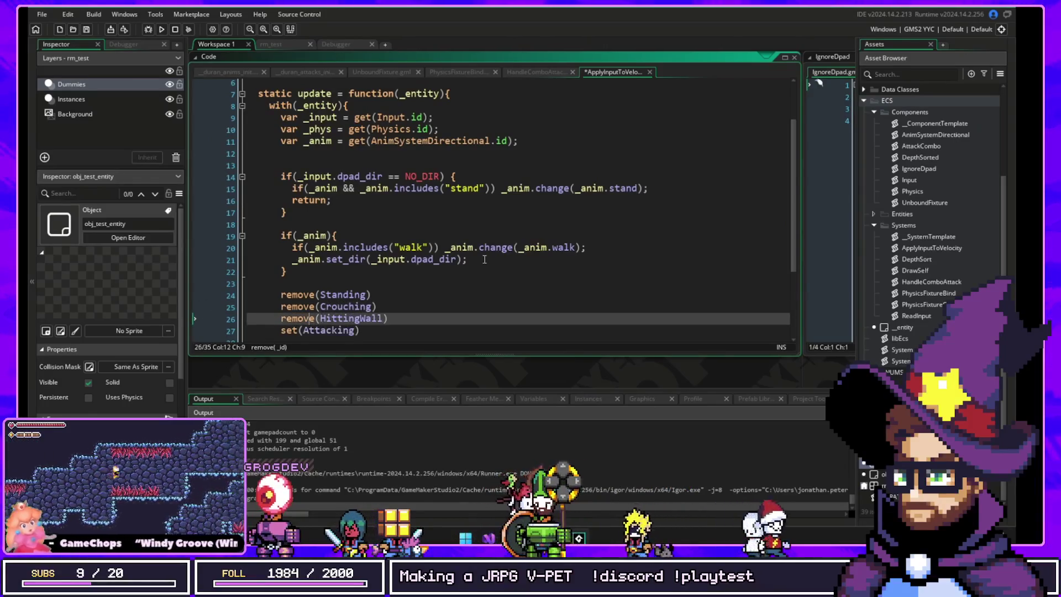
key("Up")
key("Up")
key("Down")
key("Down")
key("Down")
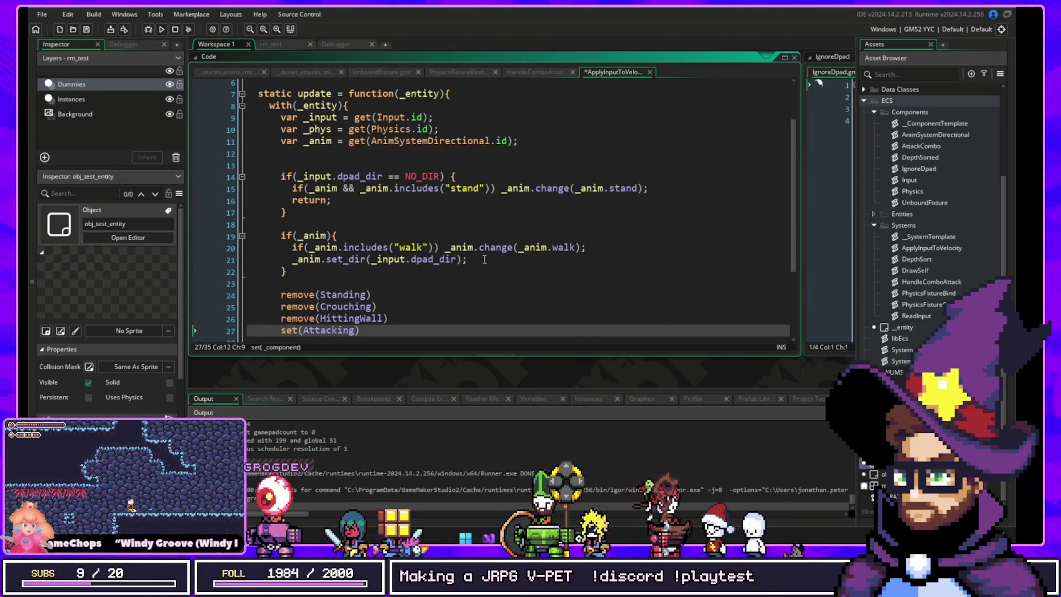
key("Up")
key("Up")
key("Up")
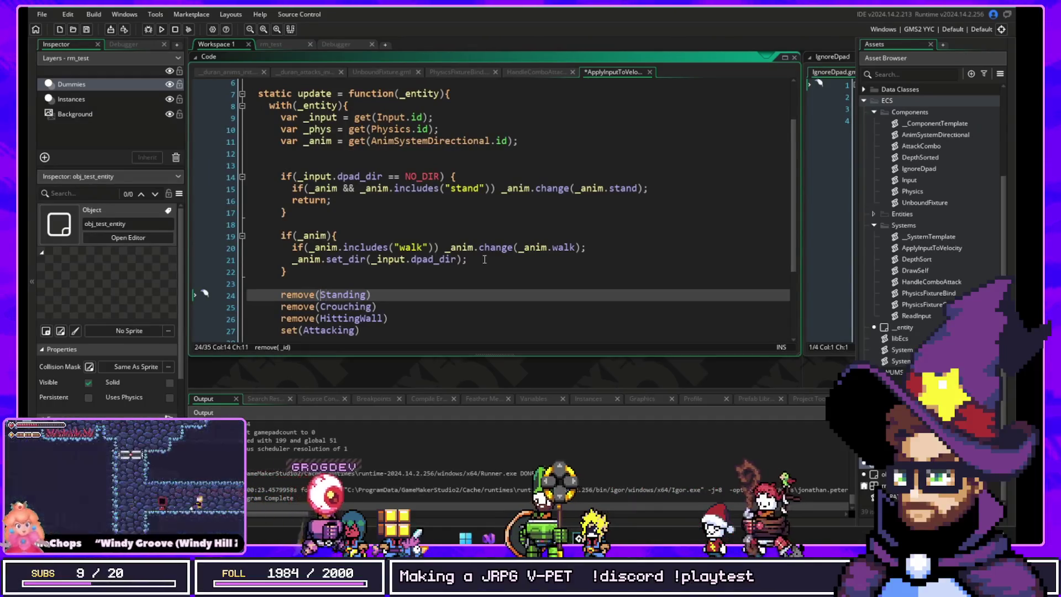
key("Down")
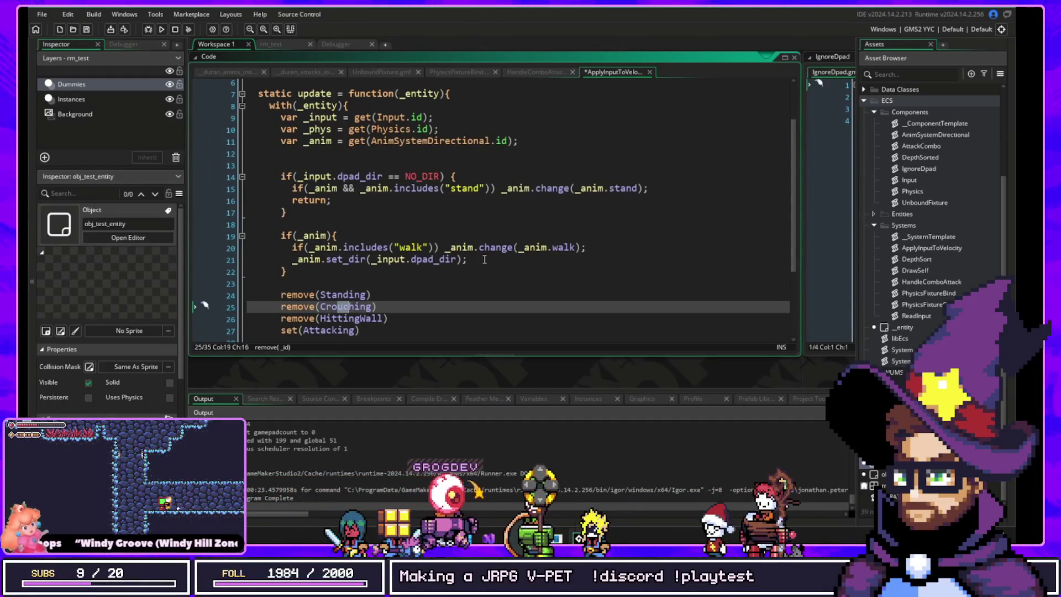
key("Down")
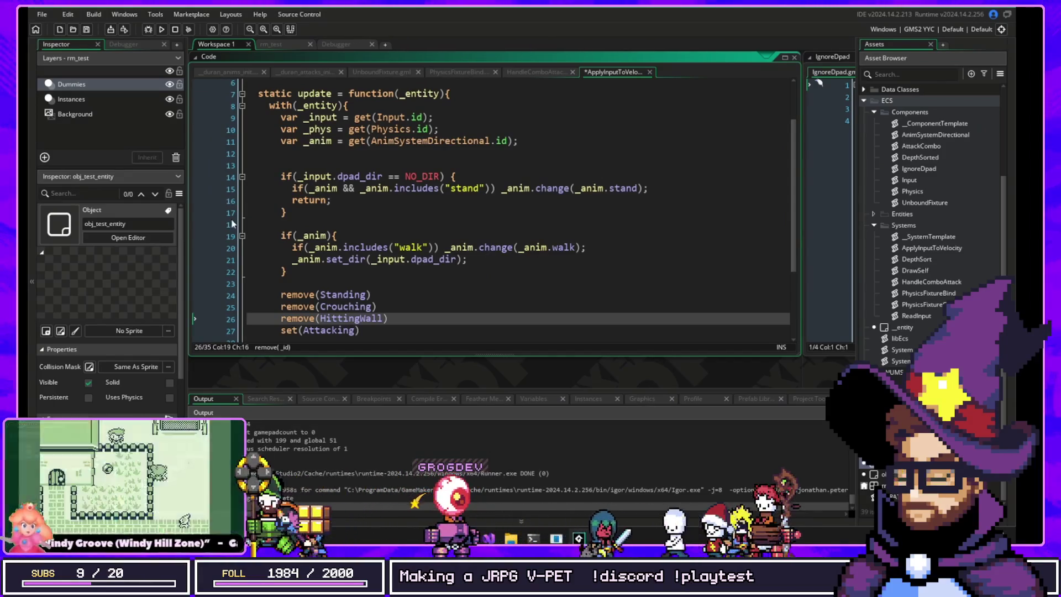
middle_click(299, 318)
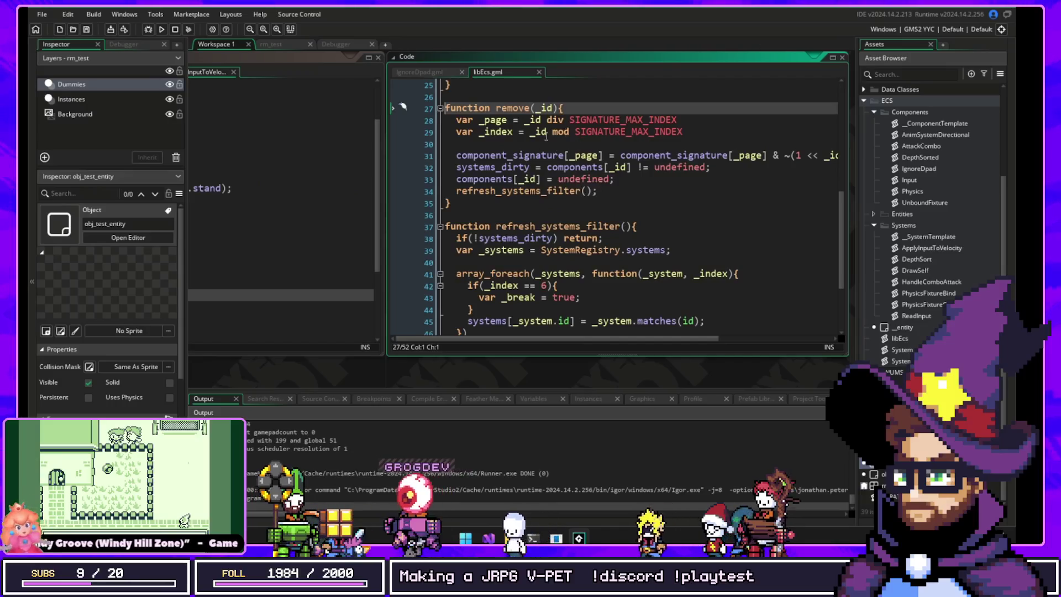
Step: Highlight undefined and refresh_systems_filter in libEcs's remove, then go back to ApplyInputToVelocity
double_click(660, 167)
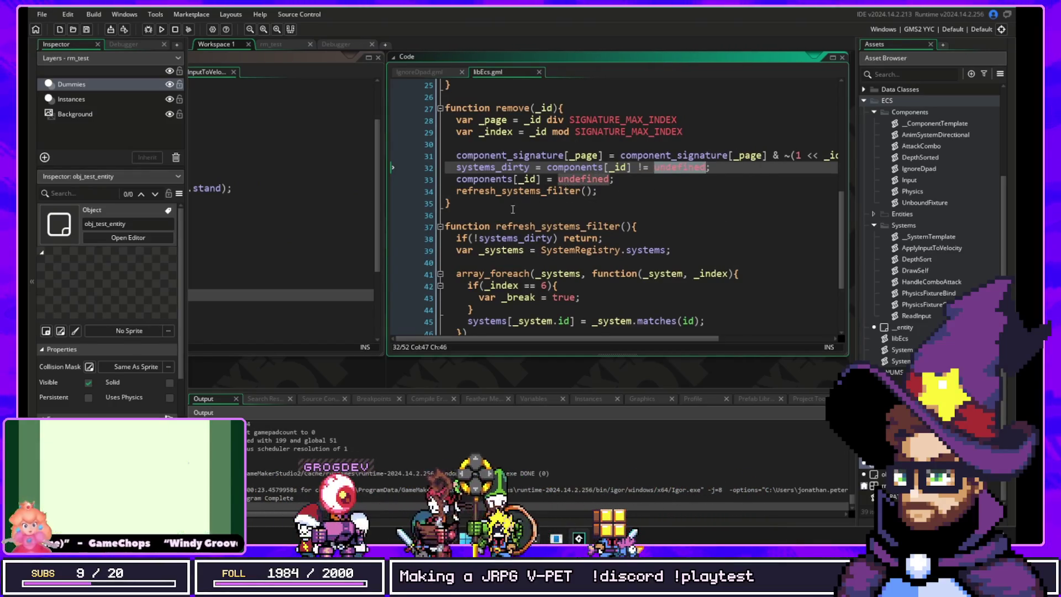
left_click(515, 191)
double_click(515, 191)
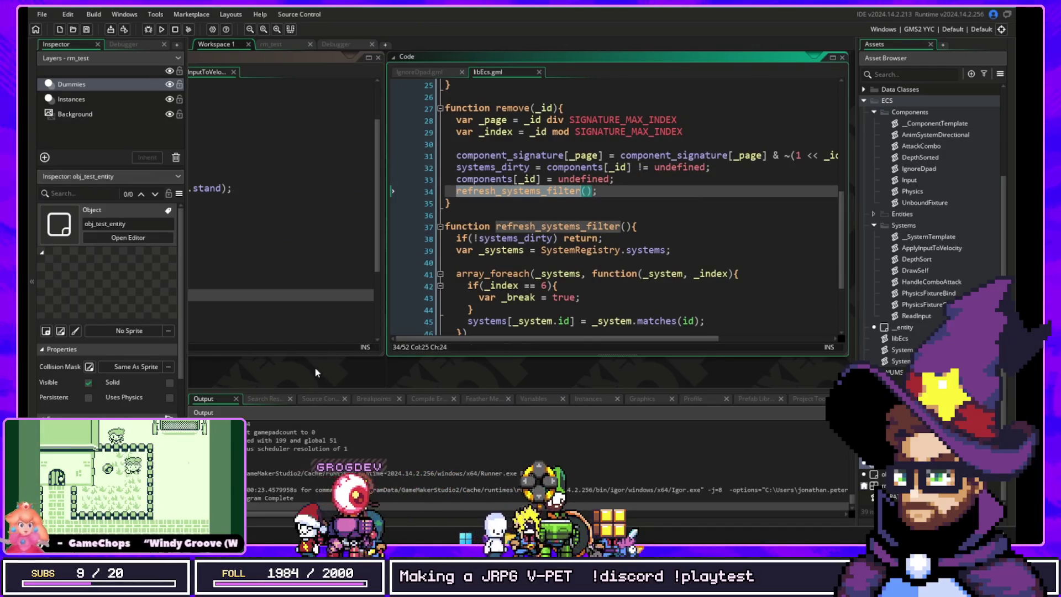
scroll(324, 369, "left", 5)
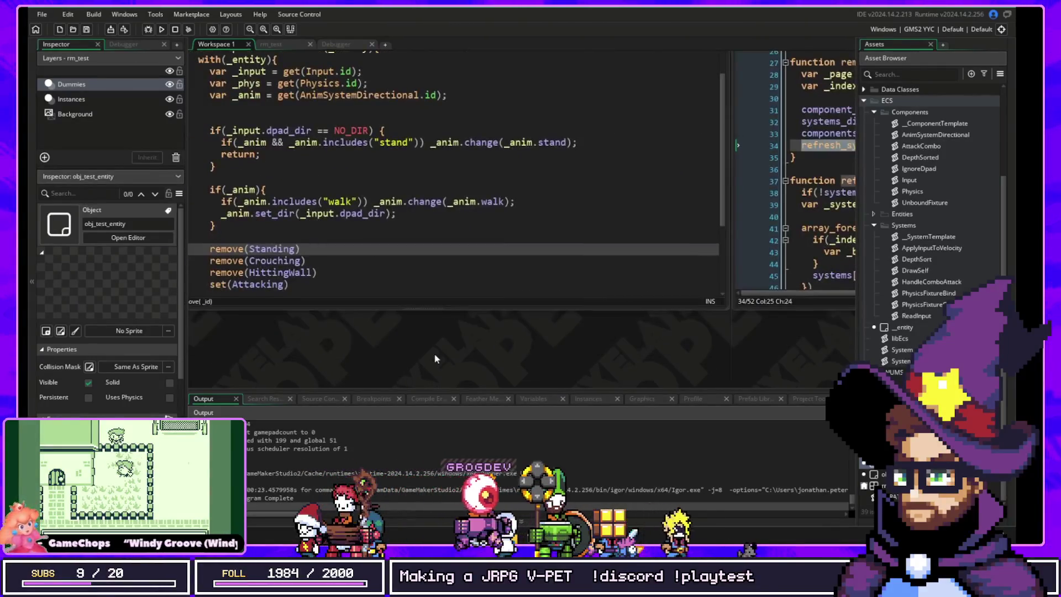
left_click_drag(434, 358, 627, 312)
left_click(581, 275)
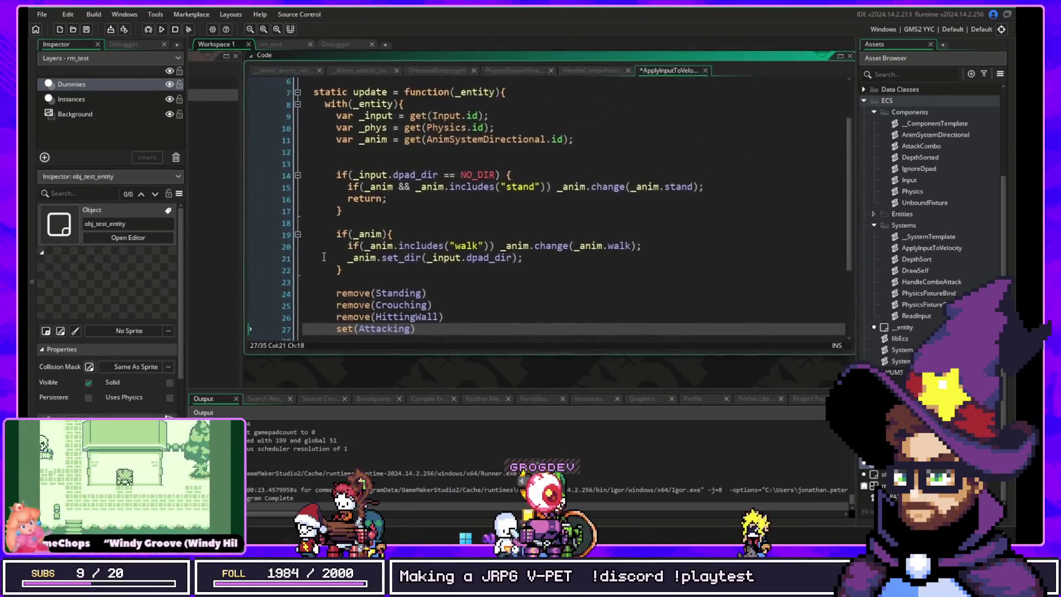
Step: Delete the three remove lines and the set(Attacking) line
left_click(282, 298, "shift")
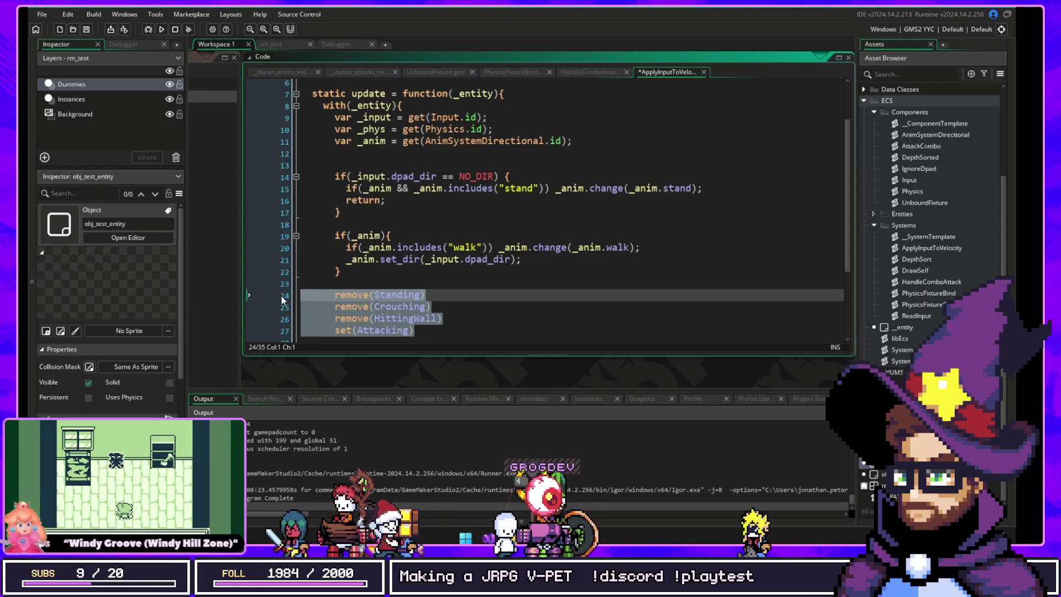
key("ctrl+z")
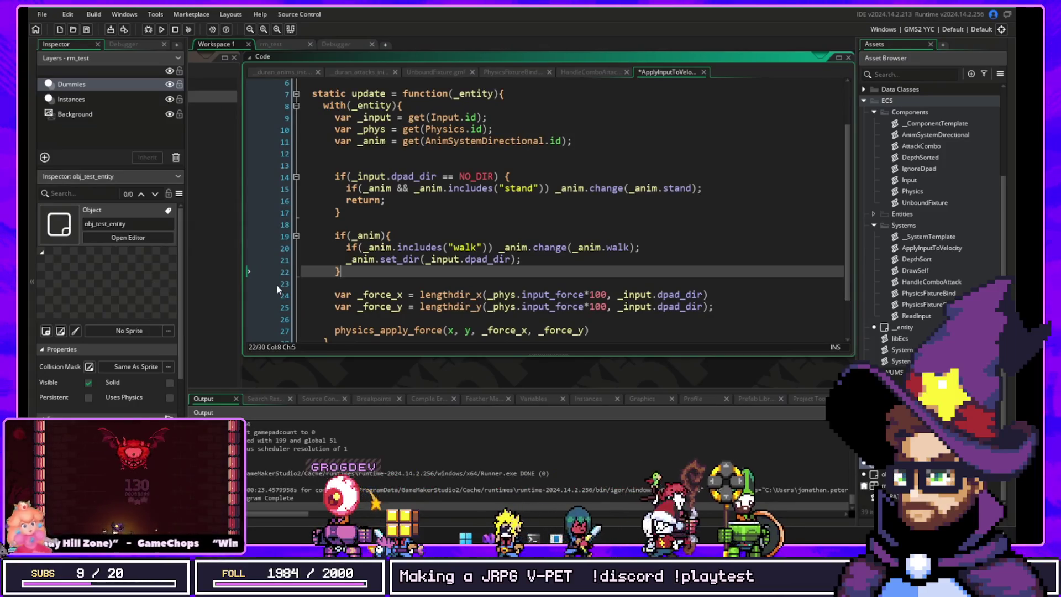
left_click(374, 259)
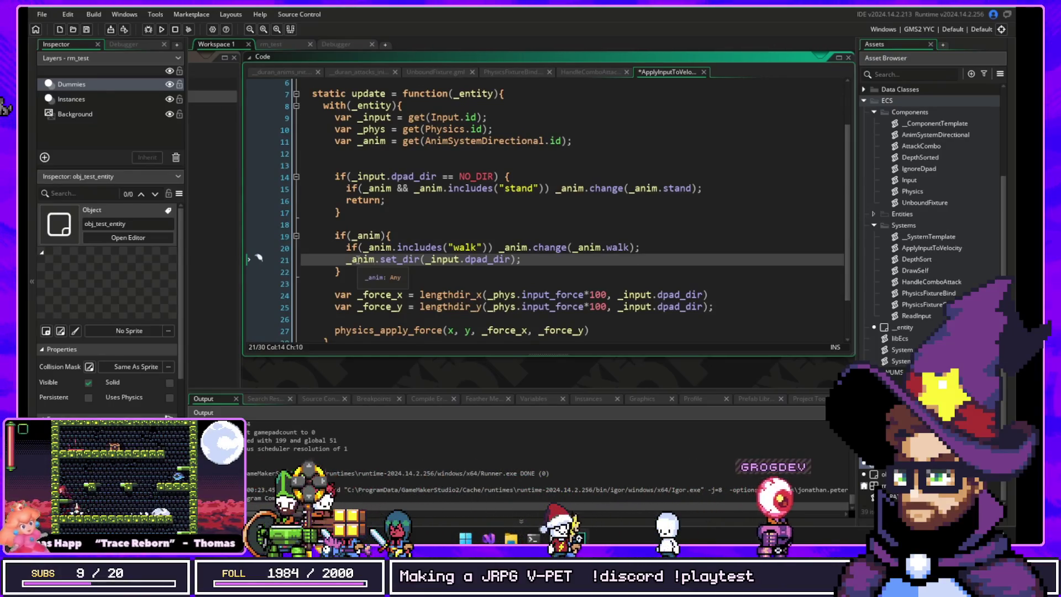
Step: Select the set_dir call and open the AnimSystemDirectional component's definition
double_click(387, 261)
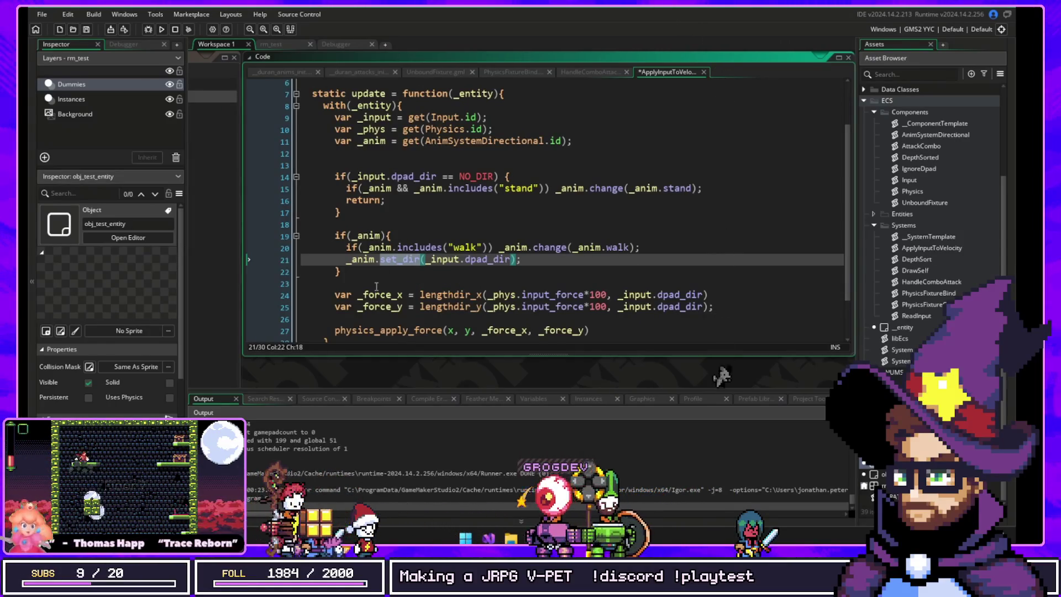
scroll(382, 279, "up", 1)
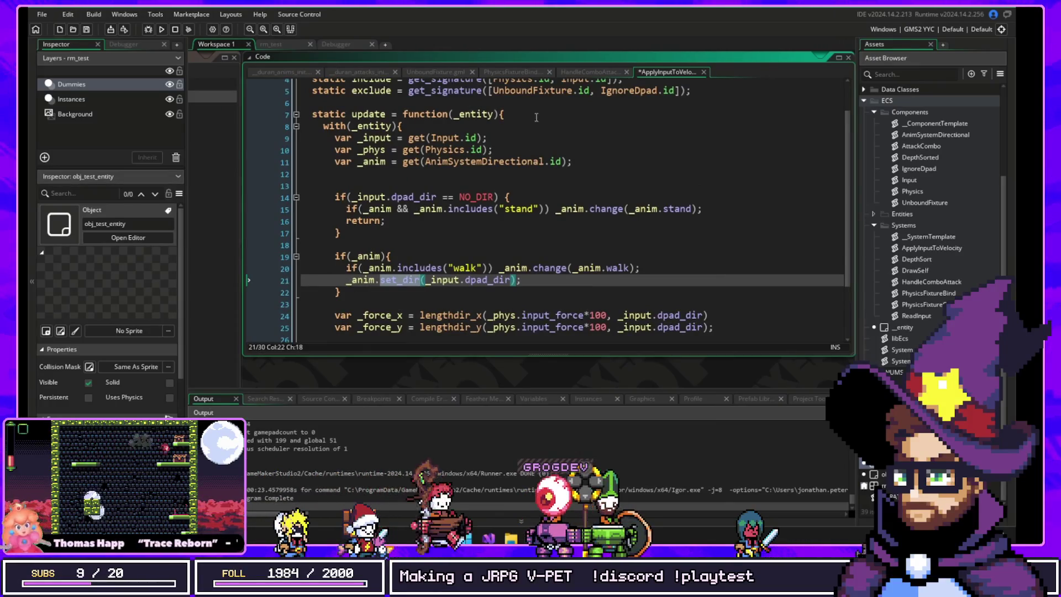
middle_click(498, 162)
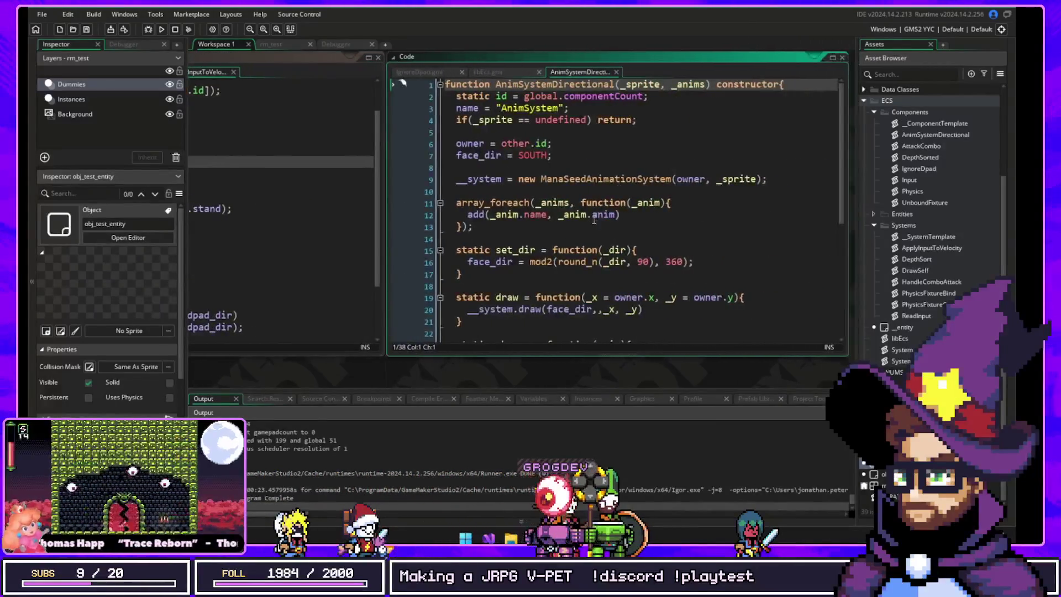
Step: Scroll through AnimSystemDirectional, selecting the set_dir body and the whole add function
scroll(594, 219, "down", 2)
mouse_move(452, 204)
left_mouse_down()
mouse_move(480, 210)
mouse_move(462, 233)
mouse_move(463, 281)
mouse_move(594, 276)
left_mouse_up()
left_click(462, 232)
scroll(478, 285, "down", 2)
scroll(594, 276, "down", 3)
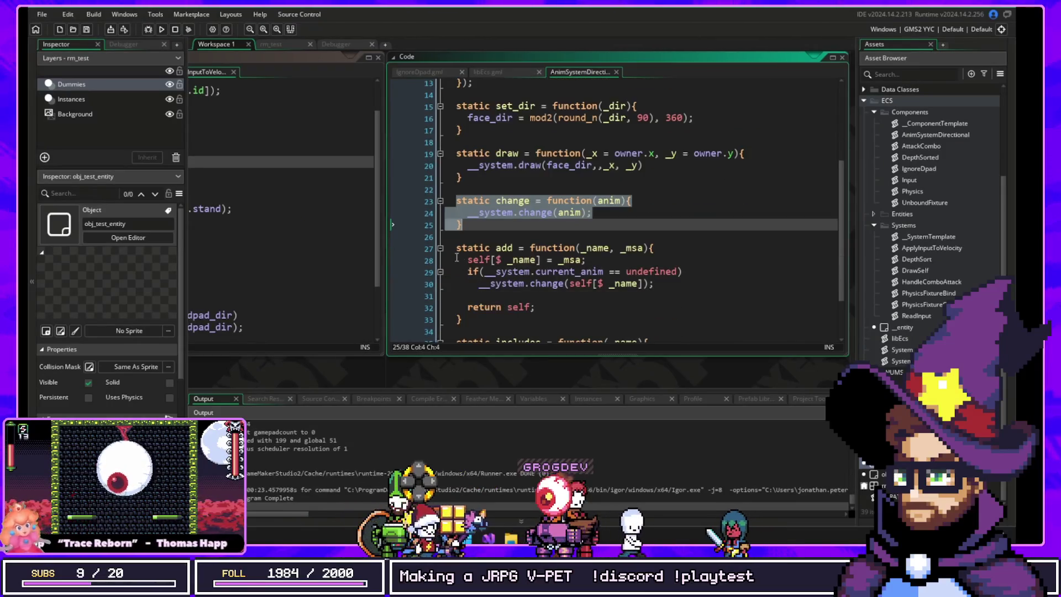
left_click(460, 248)
mouse_move(460, 248)
left_mouse_down()
mouse_move(482, 313)
mouse_move(463, 319)
left_mouse_up()
scroll(516, 283, "down", 2)
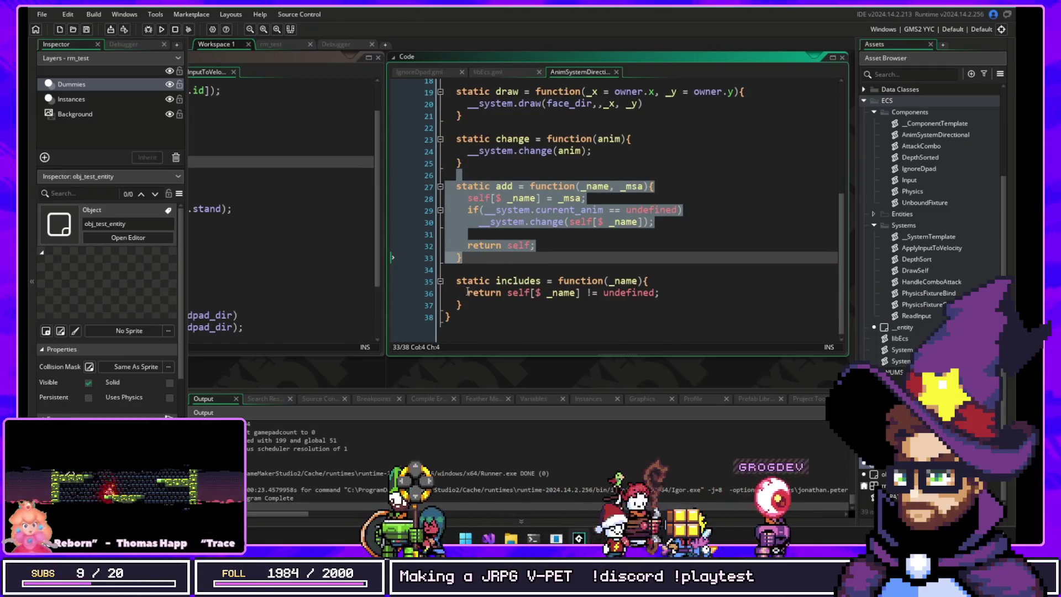
mouse_move(459, 285)
left_mouse_down()
mouse_move(660, 295)
mouse_move(442, 251)
mouse_move(439, 183)
left_mouse_up()
scroll(477, 169, "up", 1)
left_click(477, 204)
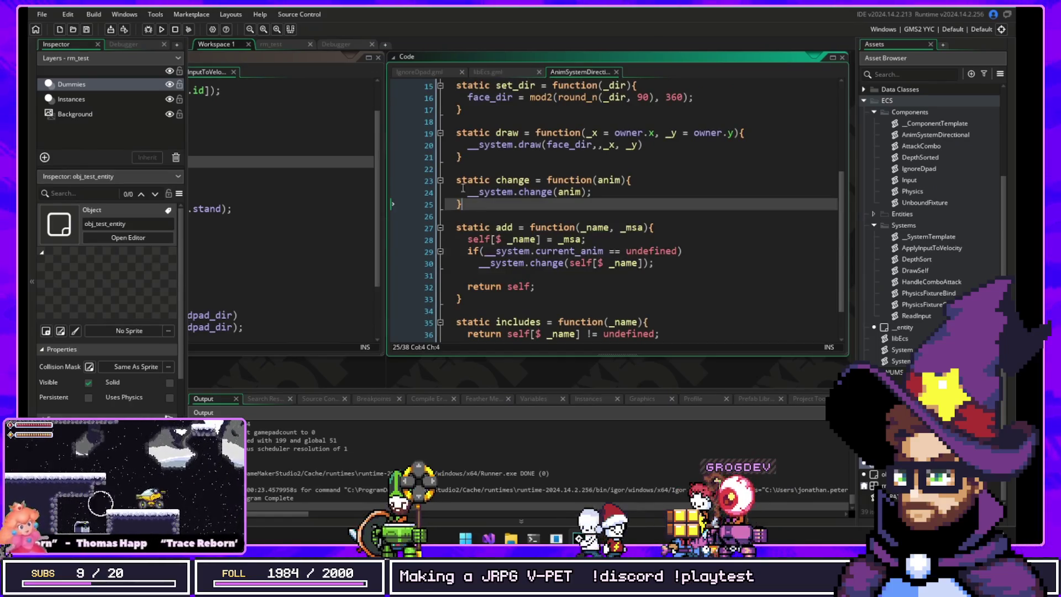
scroll(525, 226, "up", 2)
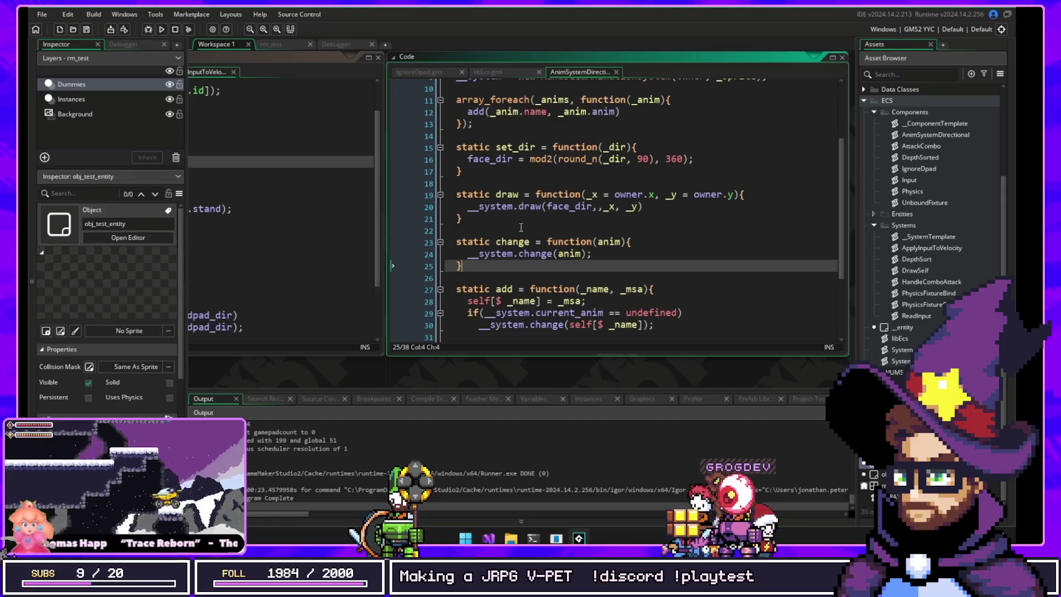
Step: Examine set_dir's face_dir line, mod2(round_n(_dir, 90), 360)
left_click(462, 159)
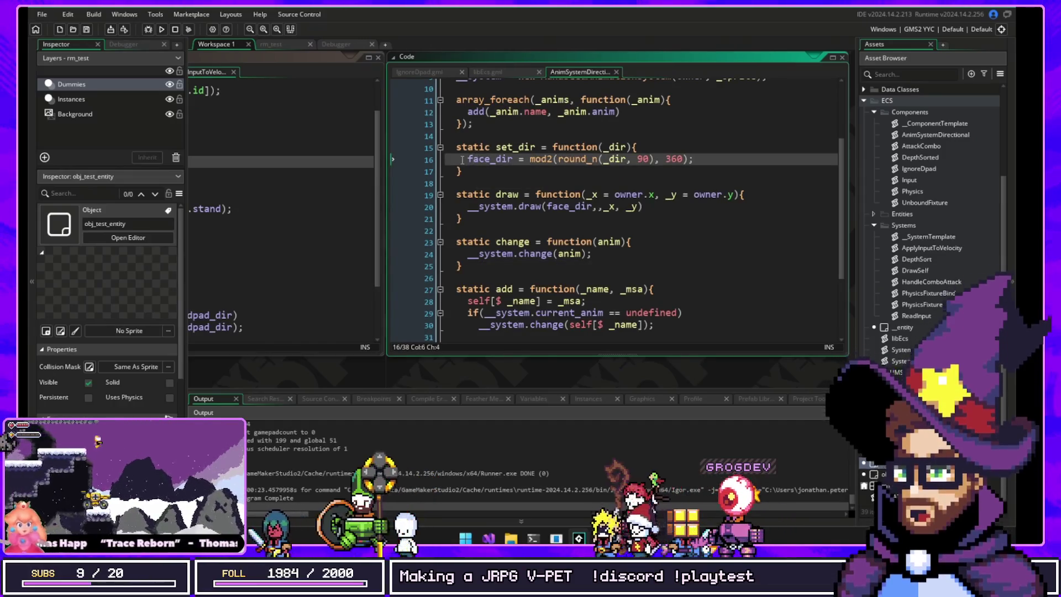
left_click_drag(462, 159, 699, 160)
double_click(516, 146)
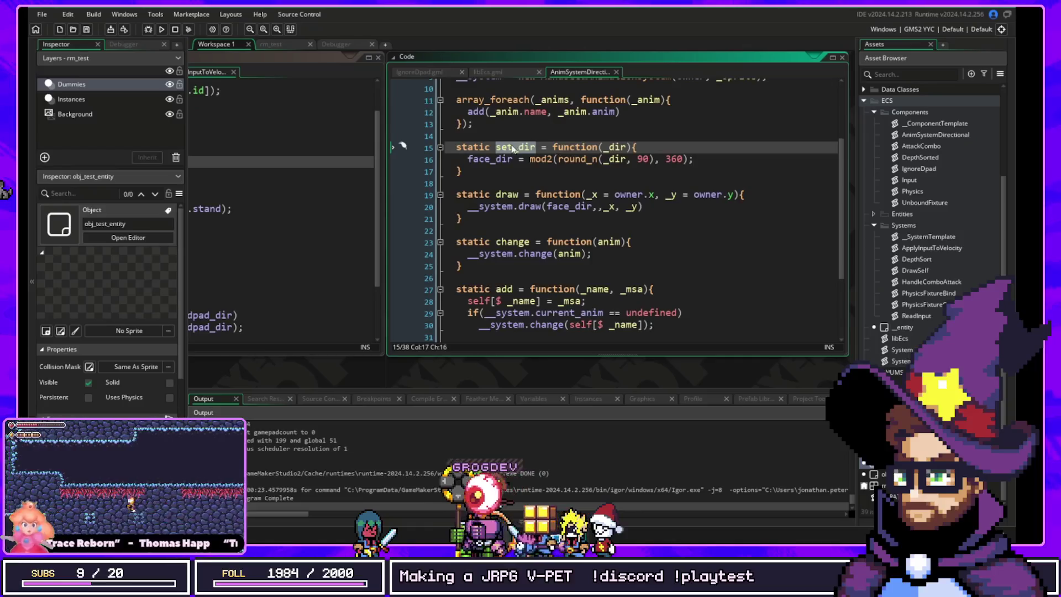
mouse_move(515, 150)
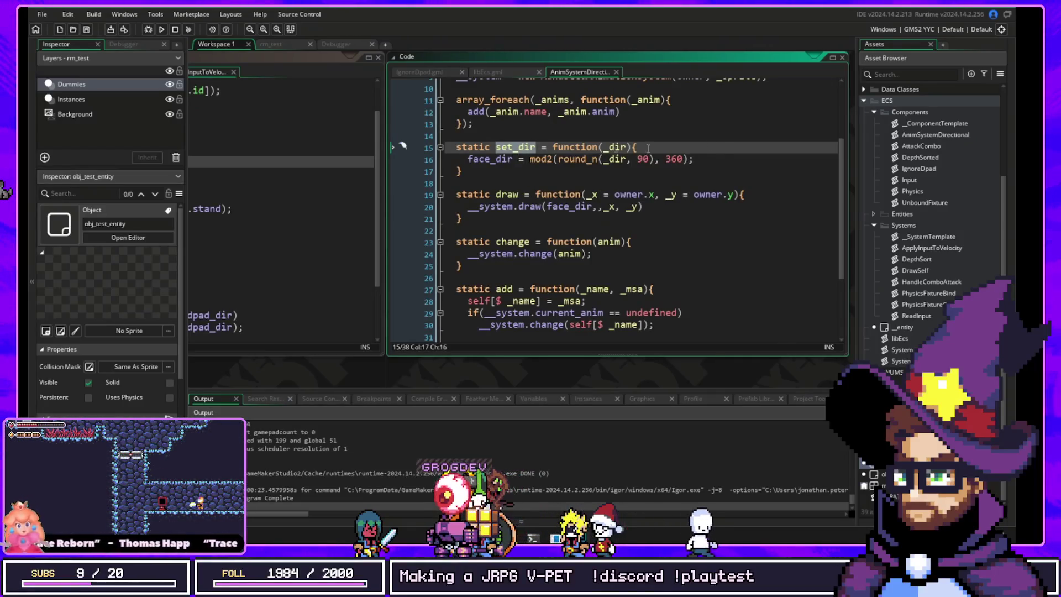
left_click(513, 147)
left_click(540, 171)
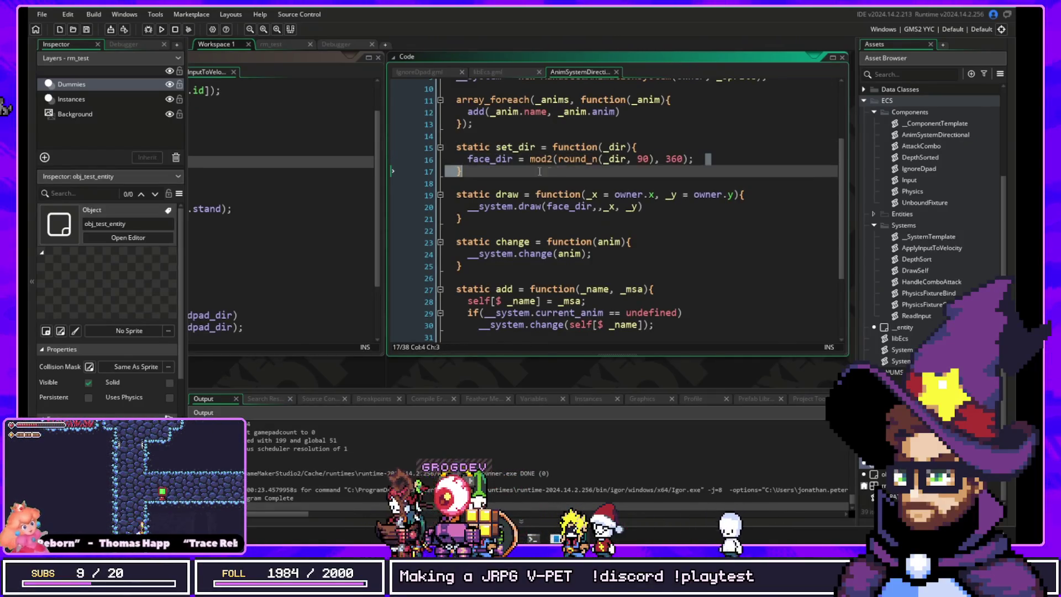
key("shift+Up")
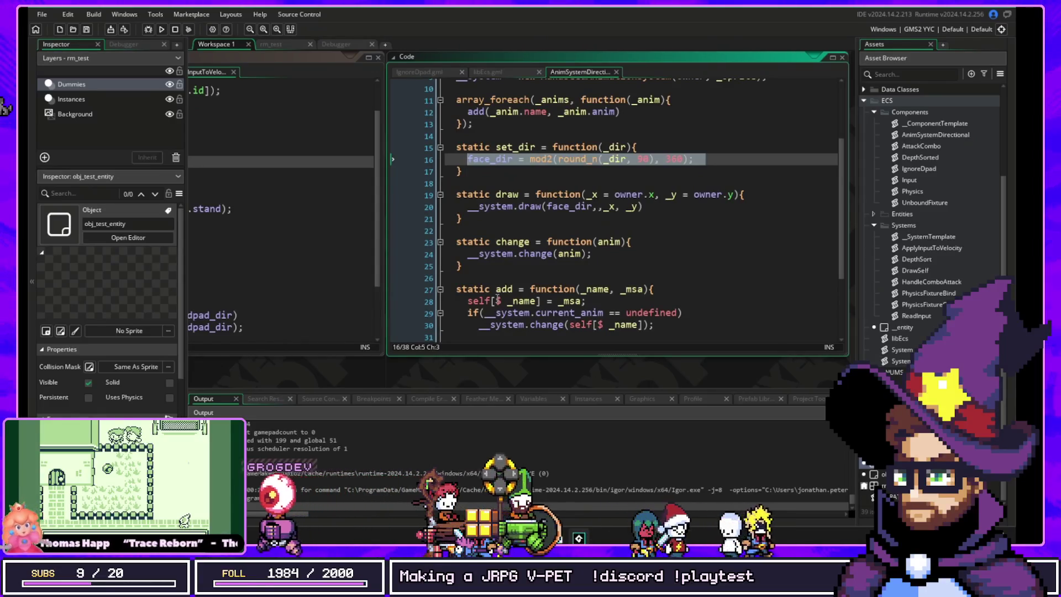
Step: Shrink the Output panel and pan the workspace toward the ApplyInputToVelocity code window
mouse_move(532, 206)
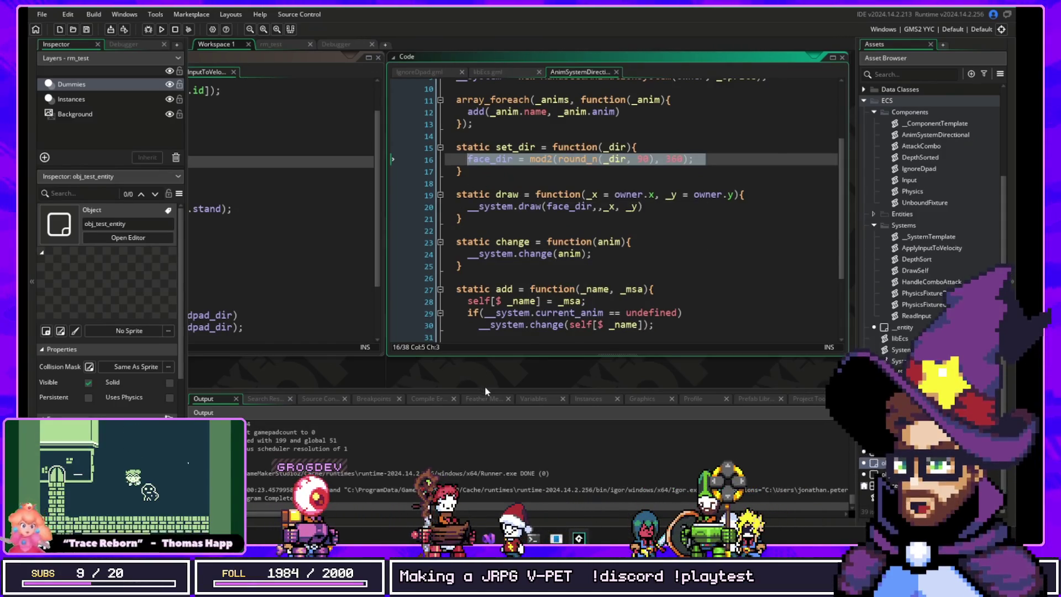
left_click_drag(490, 389, 481, 443)
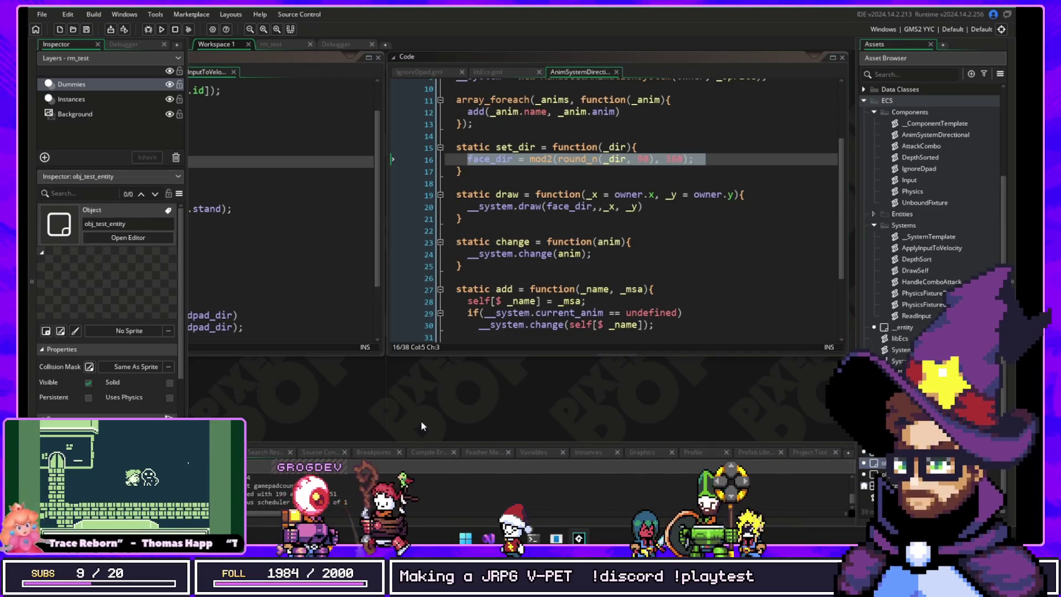
left_click_drag(375, 412, 549, 398)
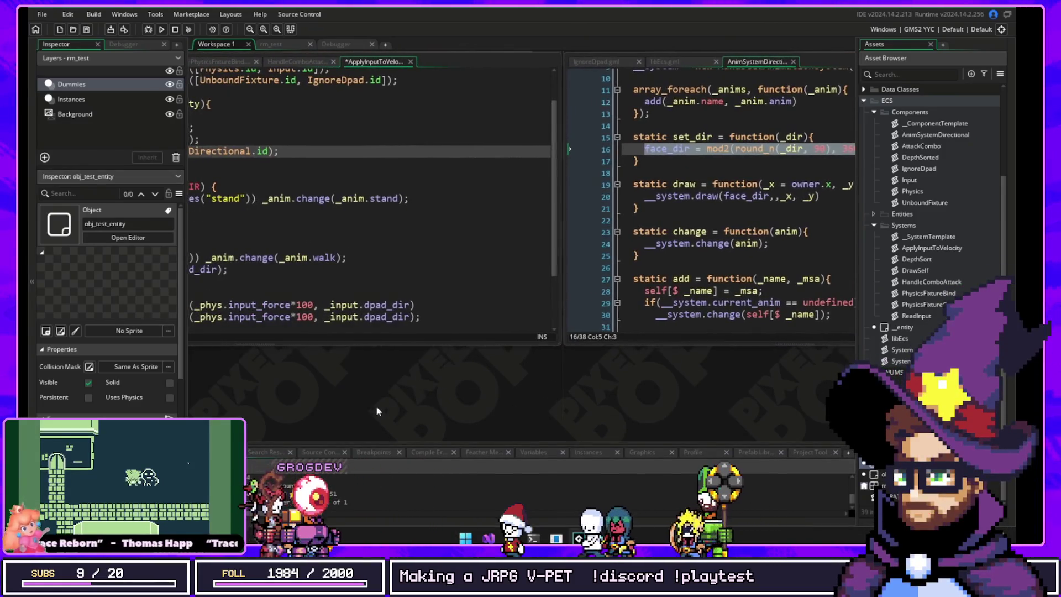
Step: Go to the definition of 'change' from line 20 of ApplyInputToVelocity, showing AnimSystemDirectional alongside
left_click_drag(376, 407, 665, 411)
scroll(436, 280, "up", 2)
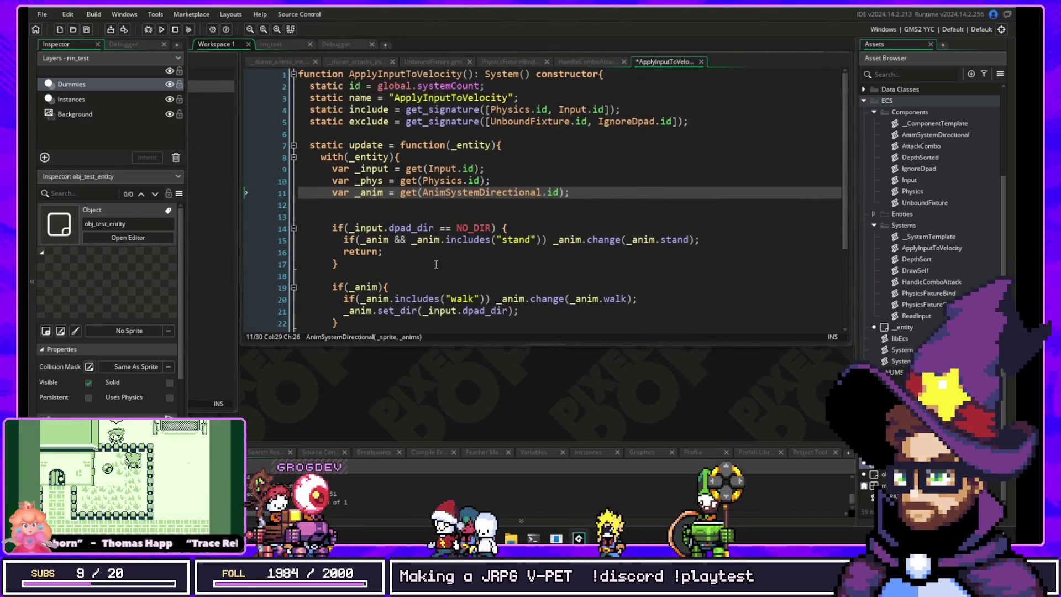
scroll(436, 280, "down", 2)
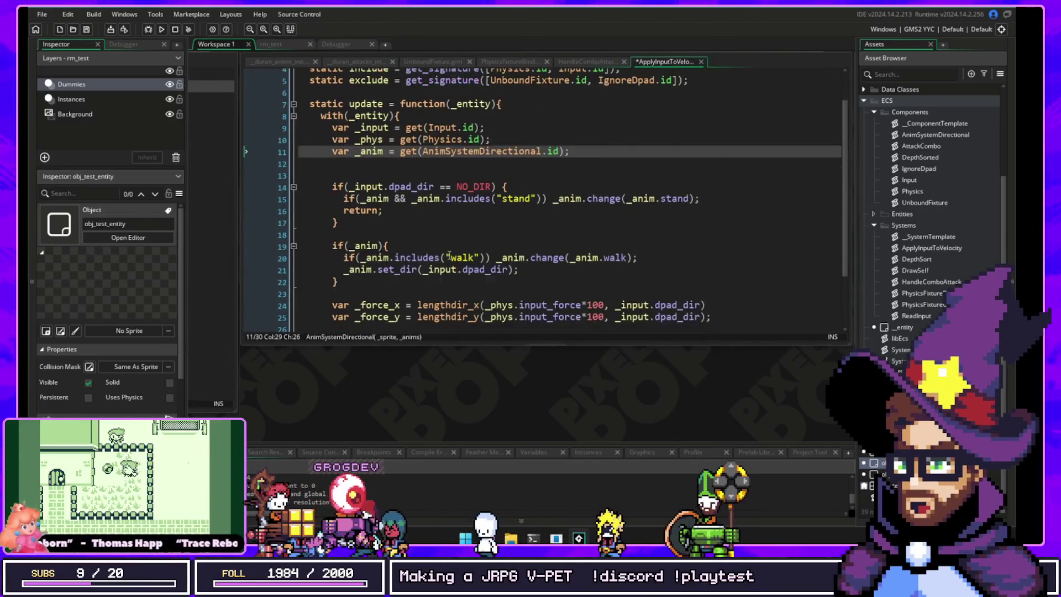
left_click(457, 94)
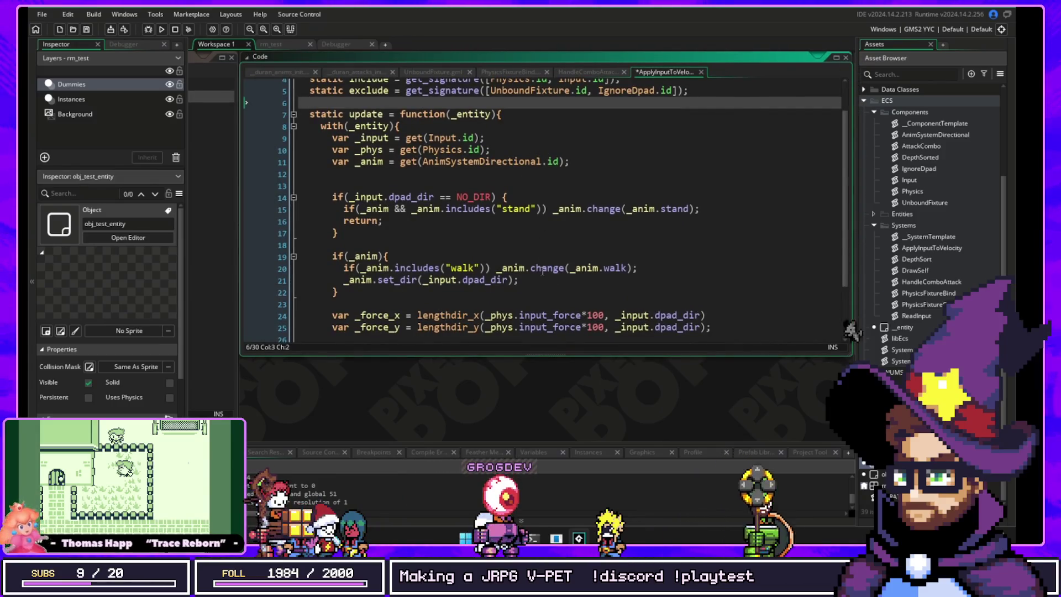
left_click(520, 272)
double_click(547, 268)
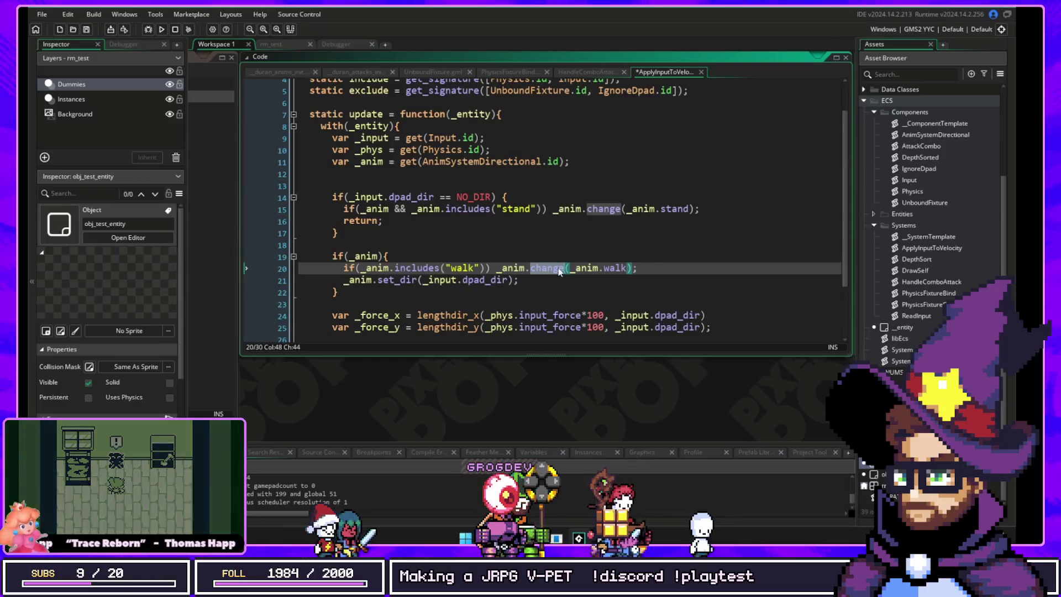
key("F12")
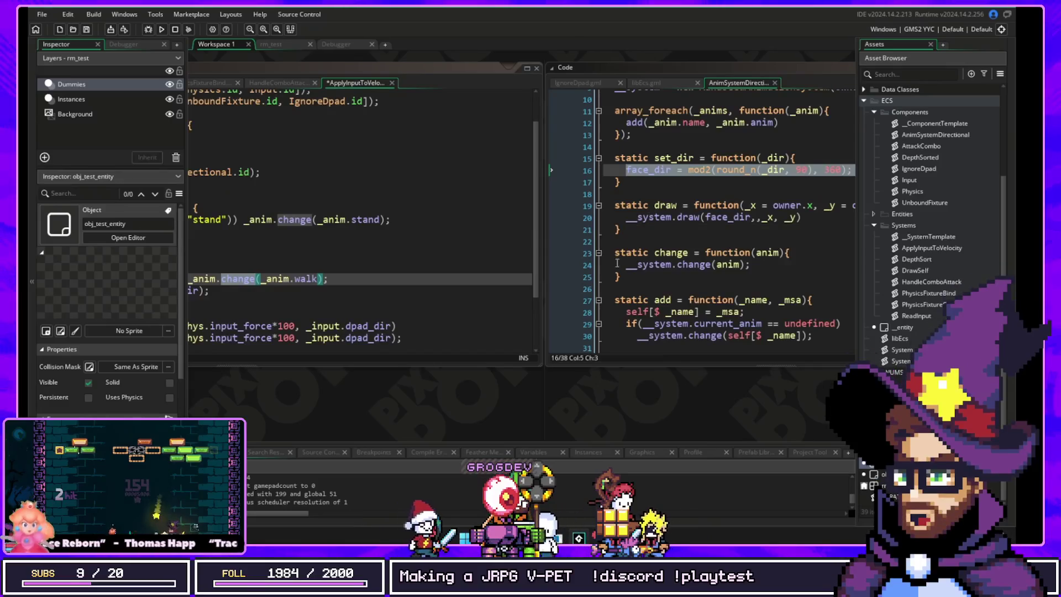
mouse_move(439, 389)
left_mouse_down()
mouse_move(573, 396)
mouse_move(561, 386)
mouse_move(600, 386)
mouse_move(555, 396)
left_mouse_up()
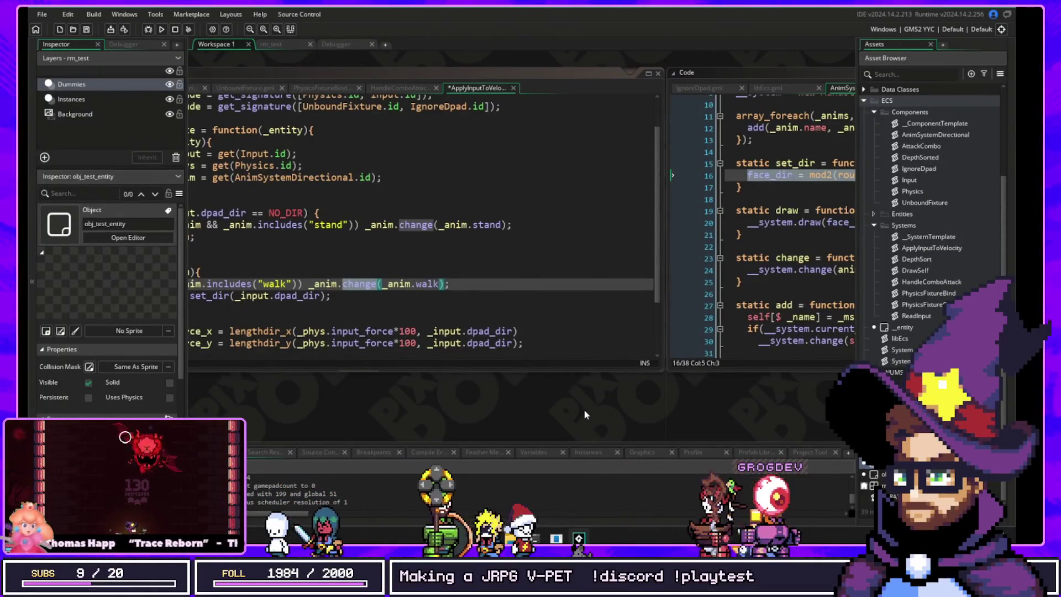
left_click_drag(543, 410, 372, 412)
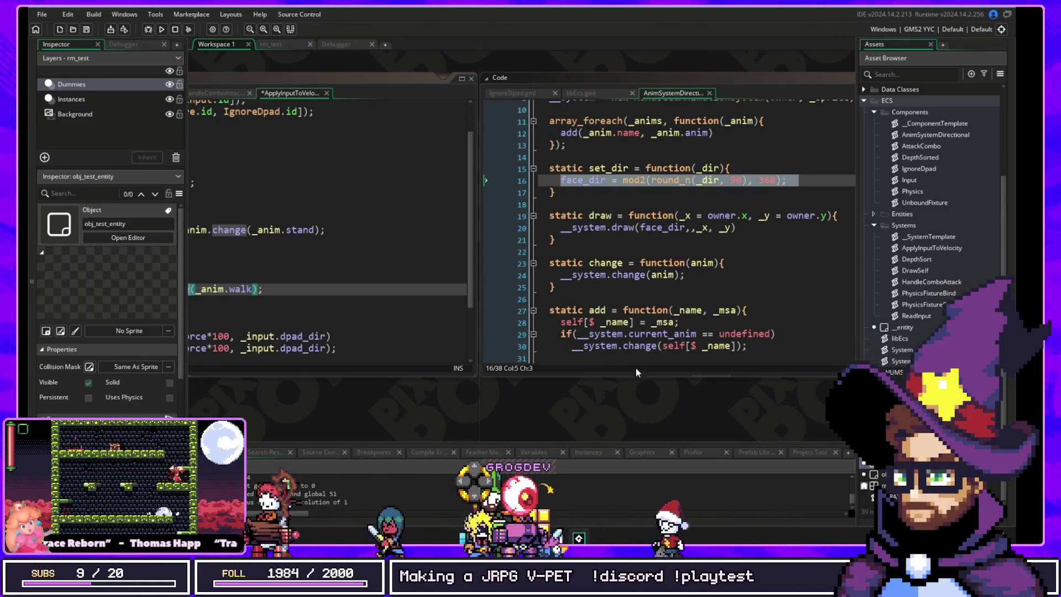
Step: Insert blank lines after the includes function's closing brace at the end of AnimSystemDirectional
scroll(633, 348, "down", 3)
left_click(629, 337)
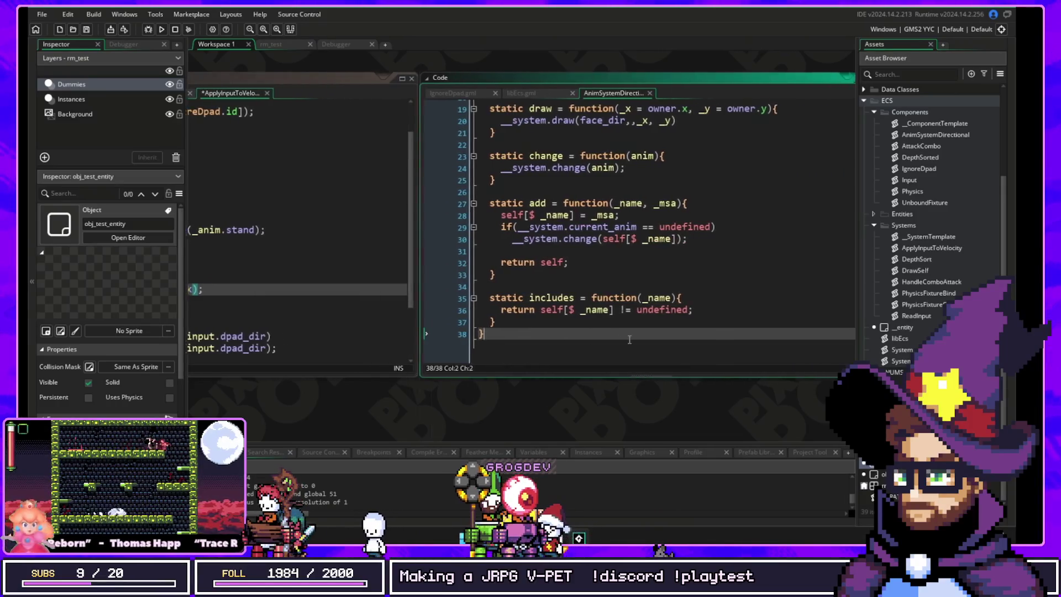
key("Return")
key("Return")
scroll(629, 339, "down", 1)
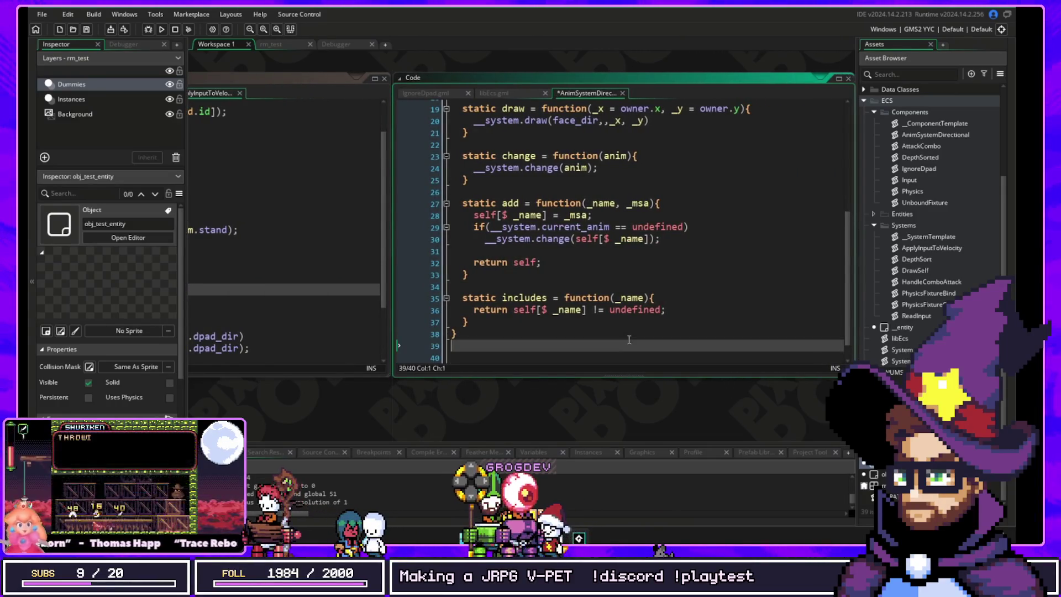
key("Up")
key("Up")
key("Up")
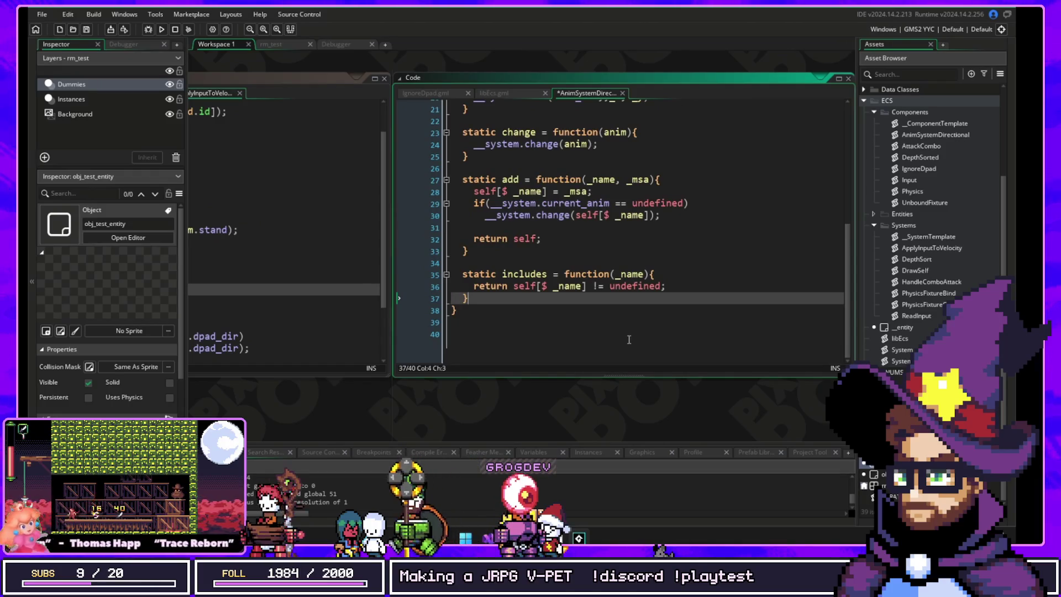
key("Return")
key("Return")
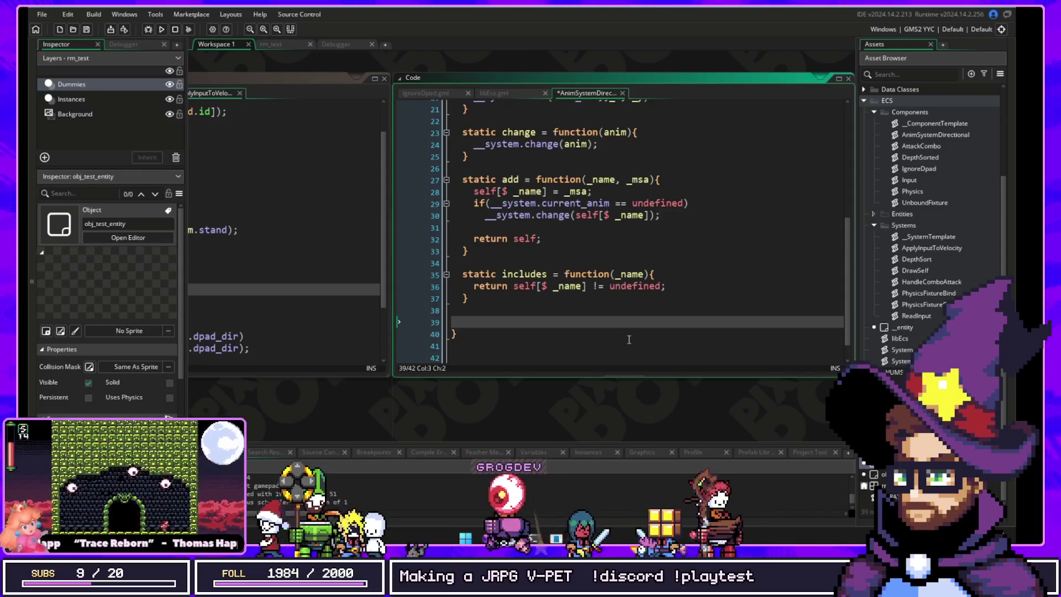
type("step: func")
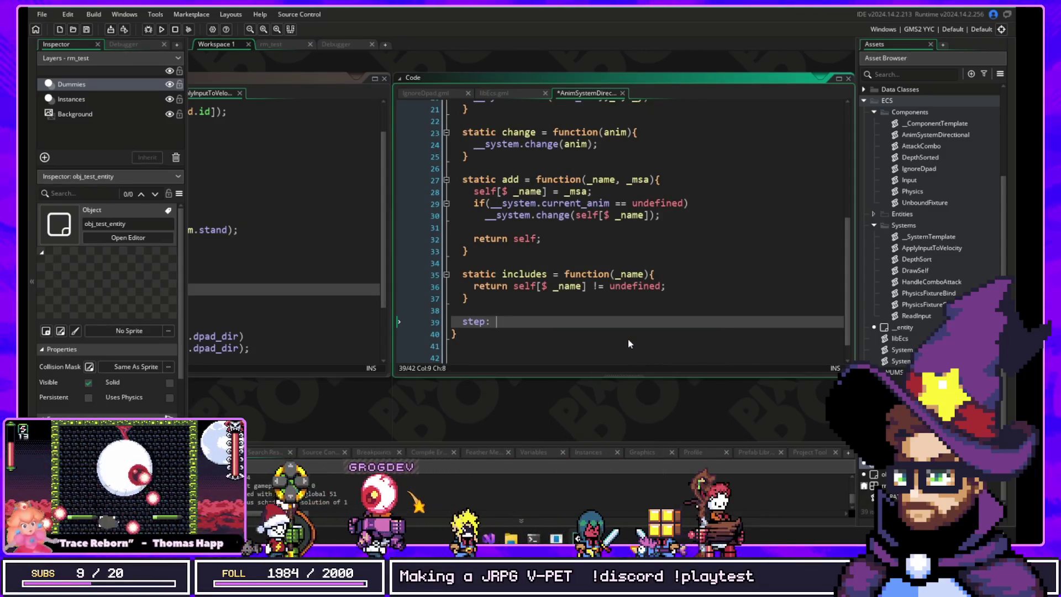
type("tion(){}")
key("Return")
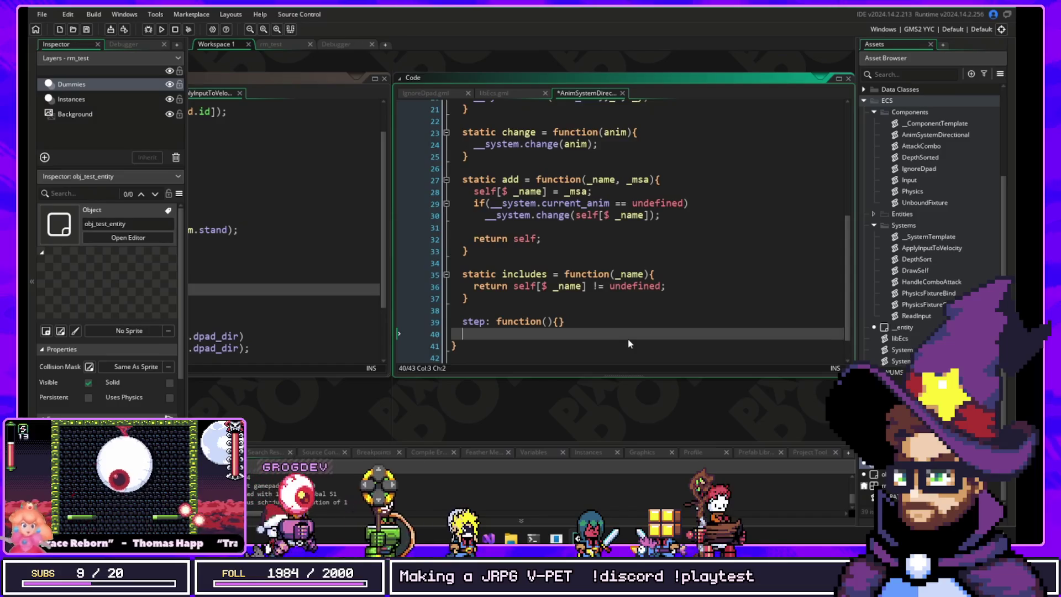
type("draw: function(){}")
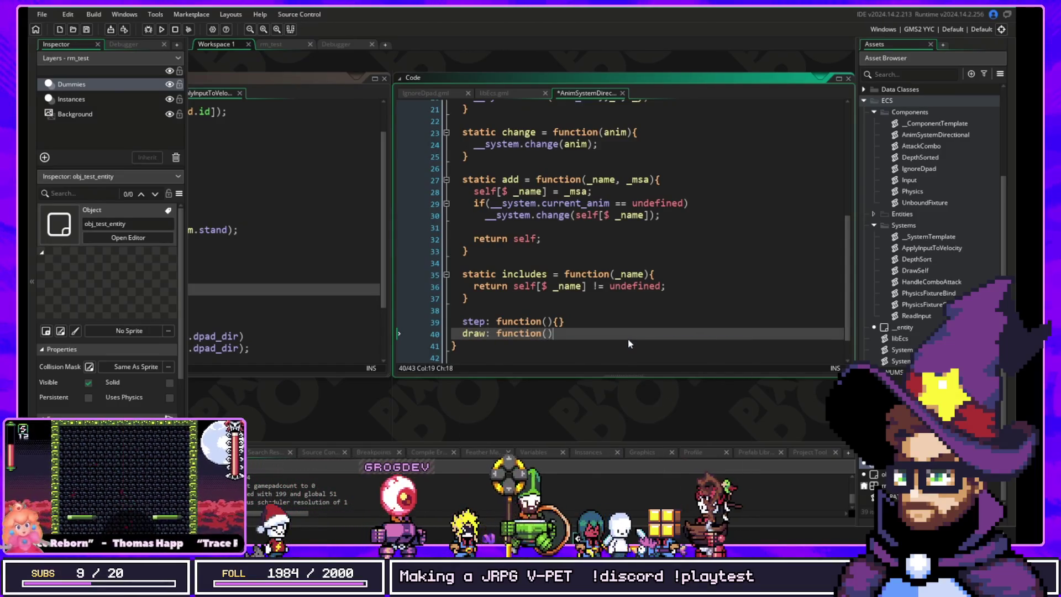
key("Return")
type("cleanup")
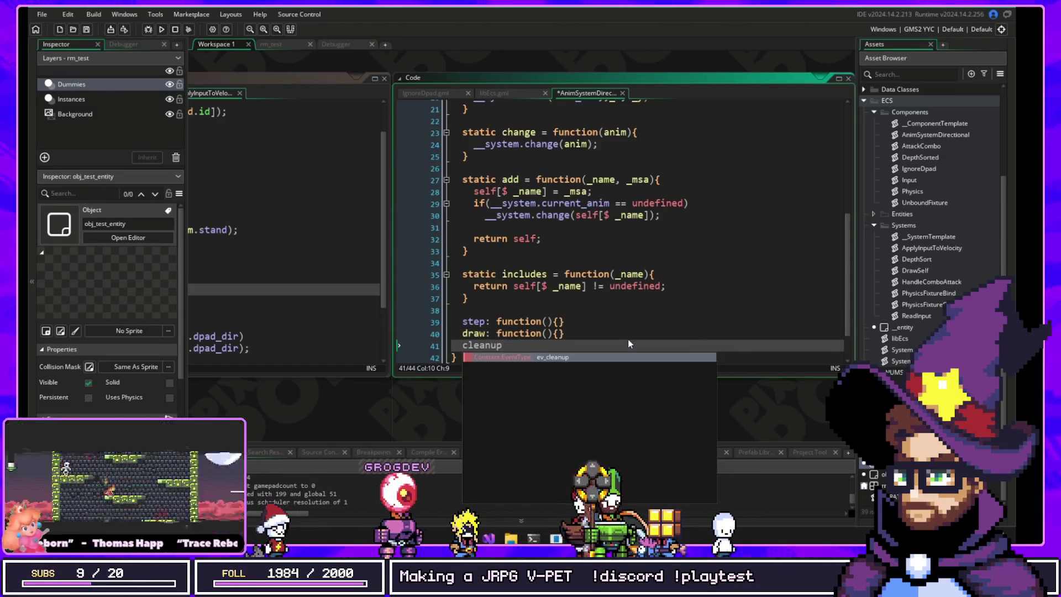
type(": fu")
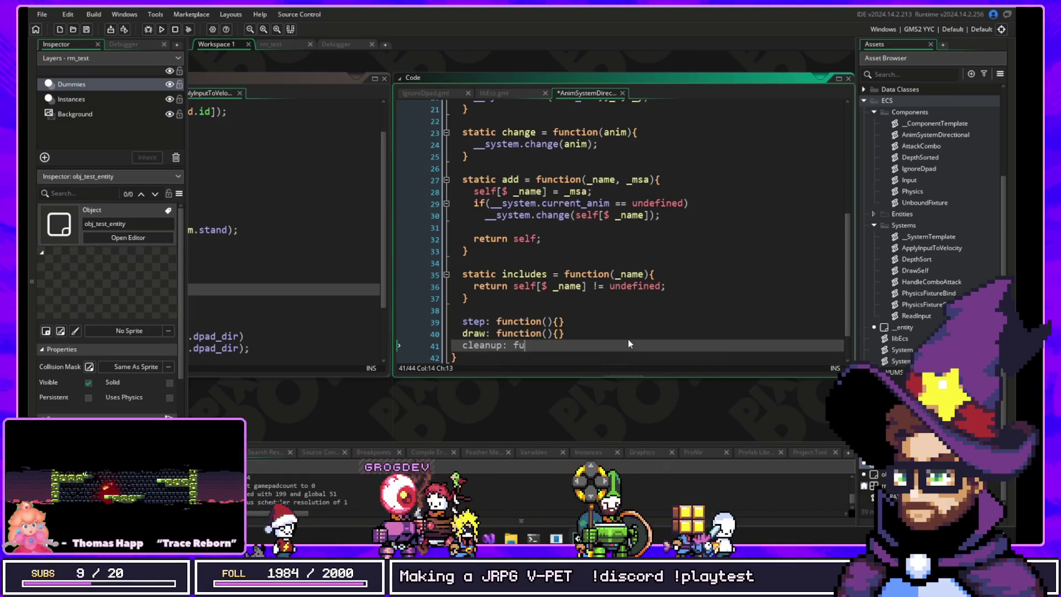
type("nction(){}")
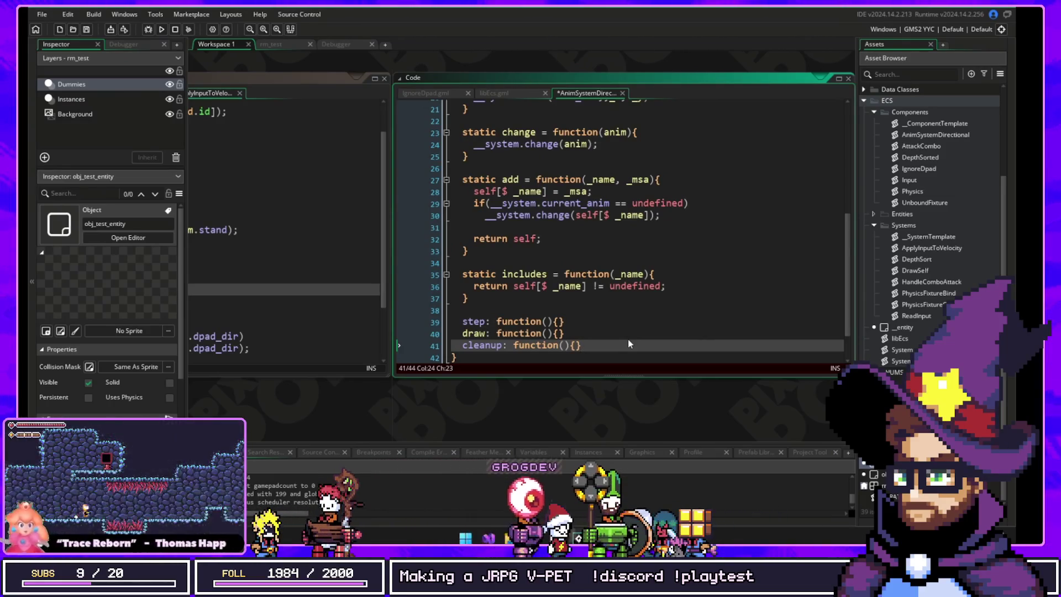
key("shift+Up")
key("shift+Up")
key("shift+Up")
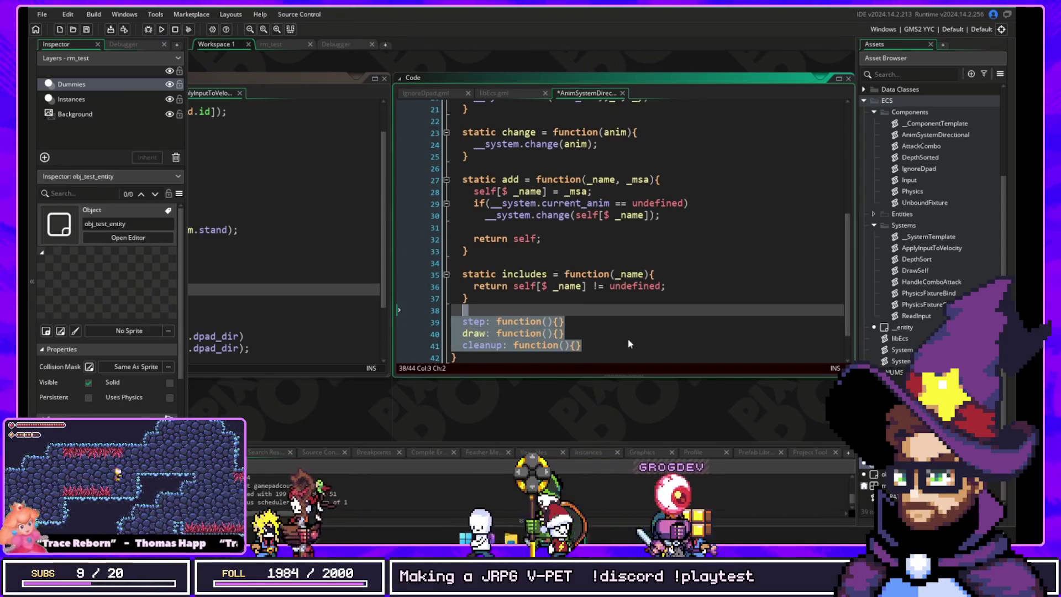
key("BackSpace")
key("BackSpace")
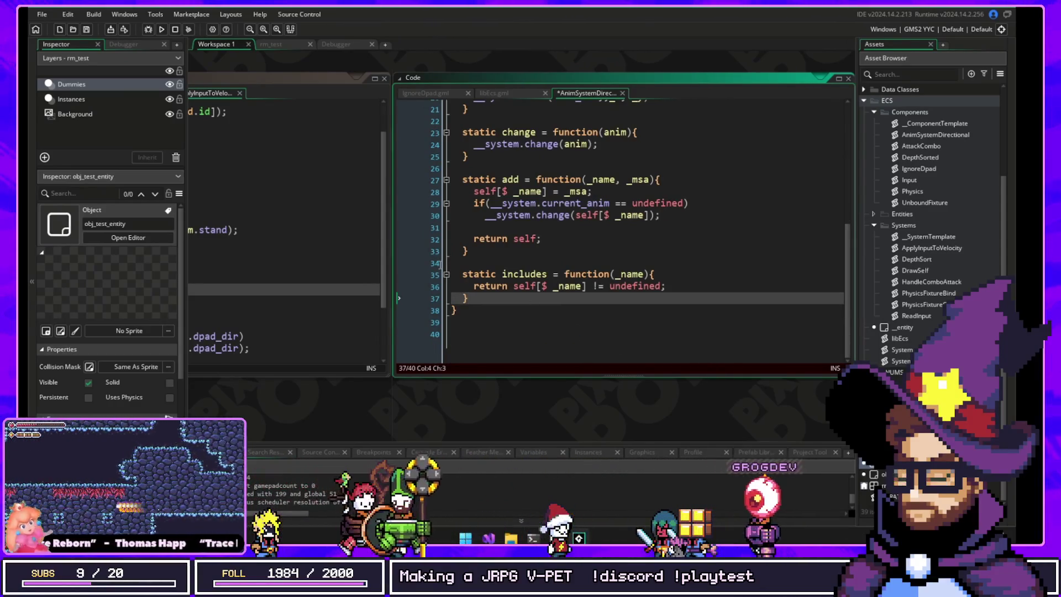
scroll(523, 274, "up", 2)
Step: Scroll through AnimSystemDirectional's methods, then pan back to ApplyInputToVelocity's update code
scroll(523, 274, "up", 4)
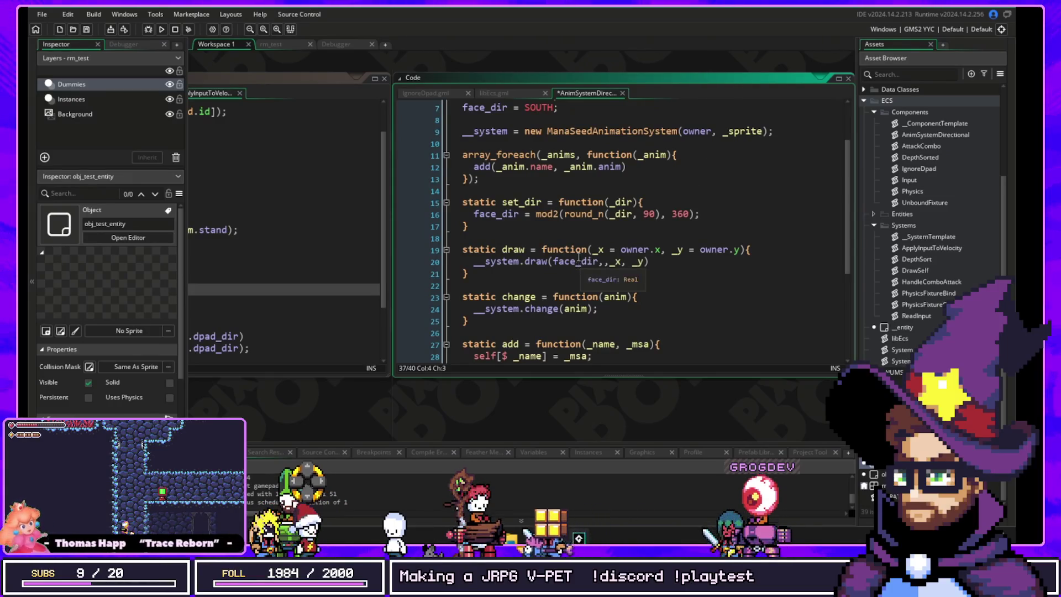
scroll(558, 277, "up", 2)
scroll(555, 283, "down", 2)
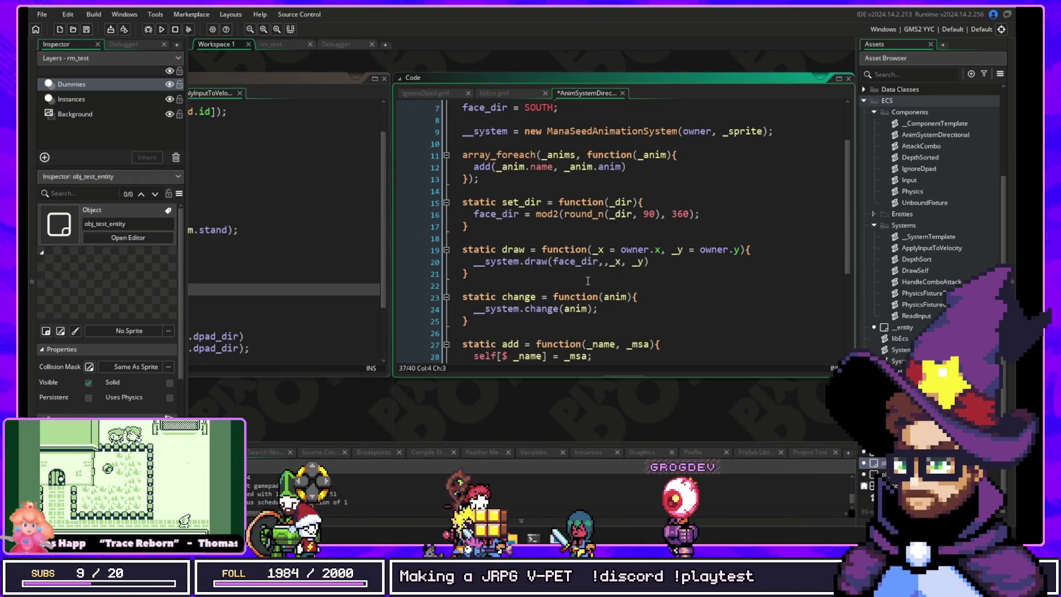
scroll(569, 287, "down", 3)
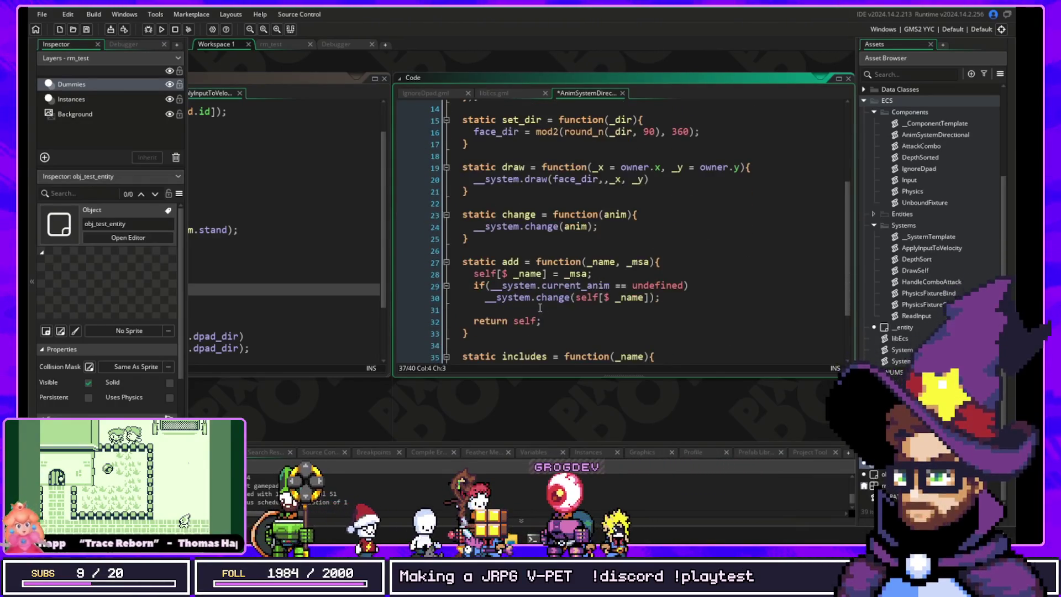
left_click_drag(412, 396, 760, 370)
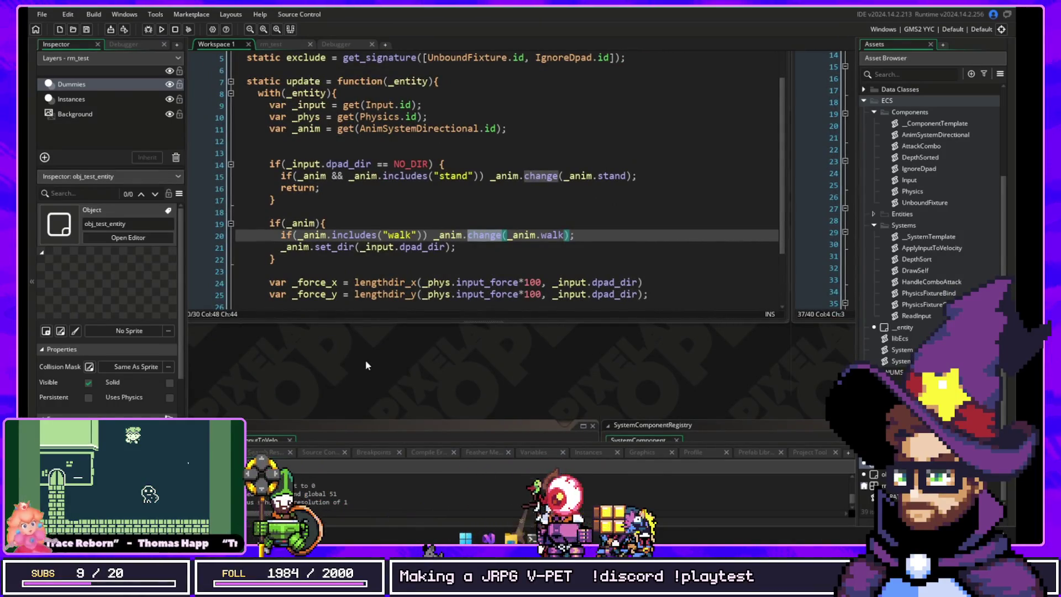
Step: Open obj_test_entity_dummy's Create event code, then switch back to obj_test_entity
key("ctrl+Tab")
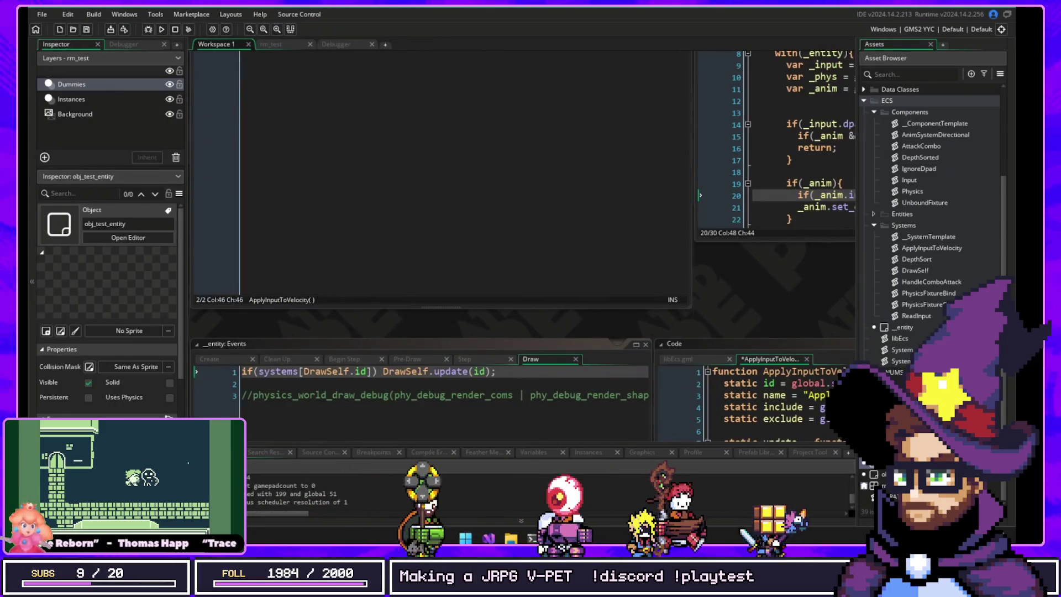
key("ctrl+Tab")
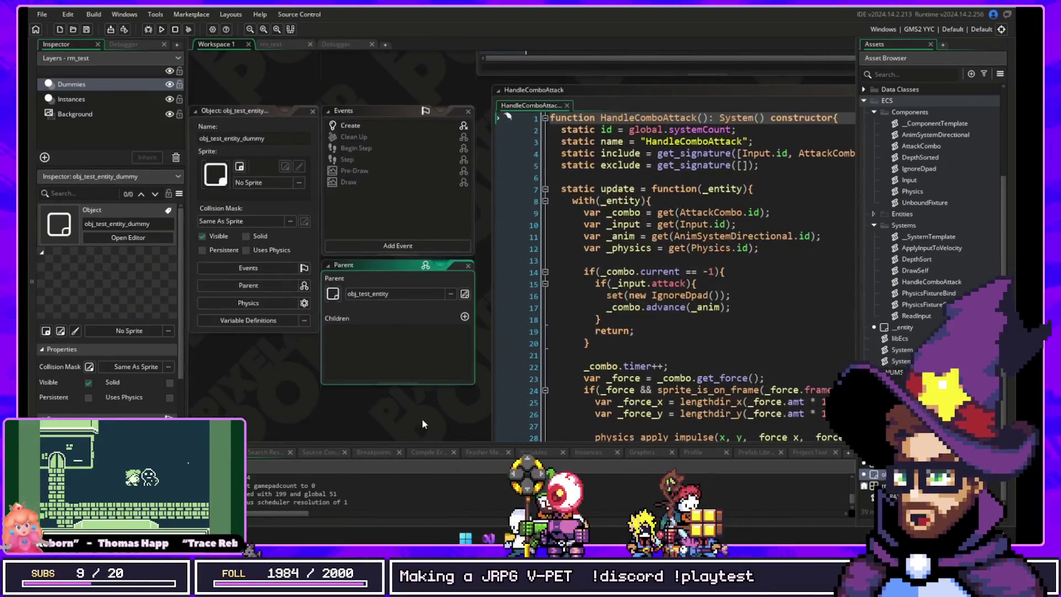
left_click(261, 124)
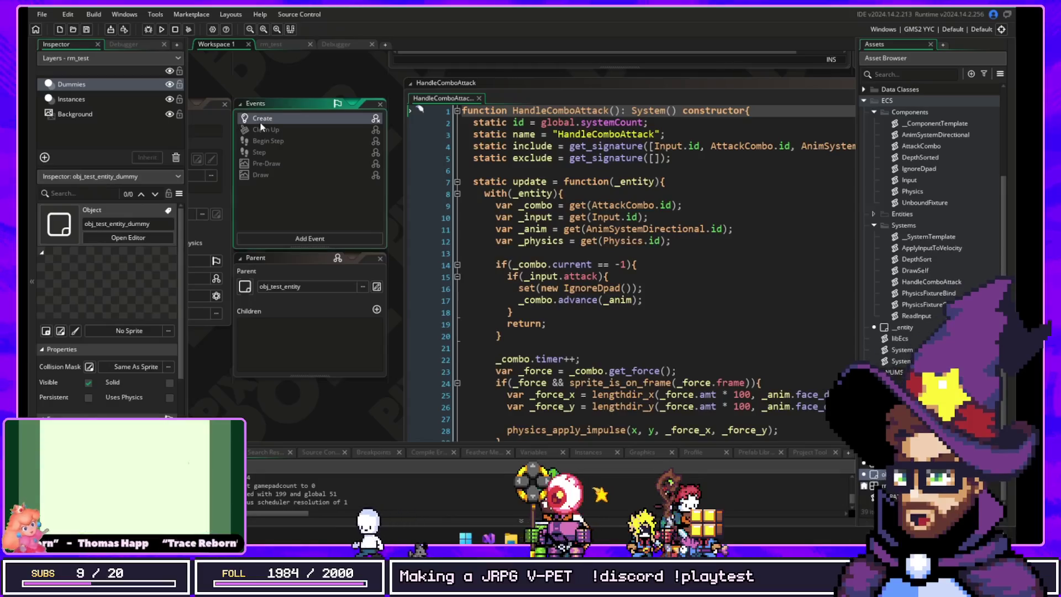
double_click(260, 121)
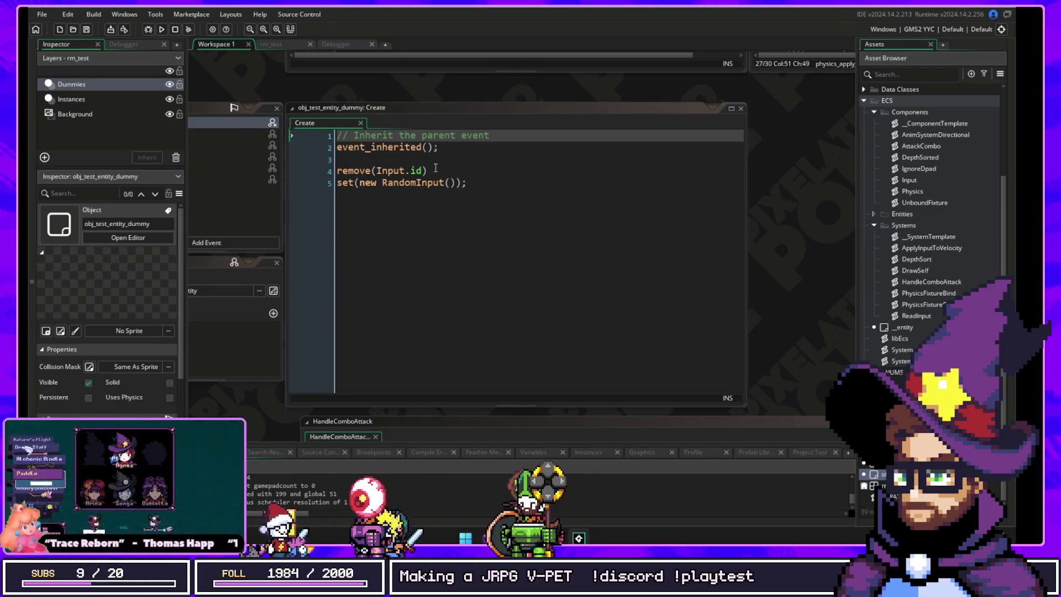
left_click(547, 256)
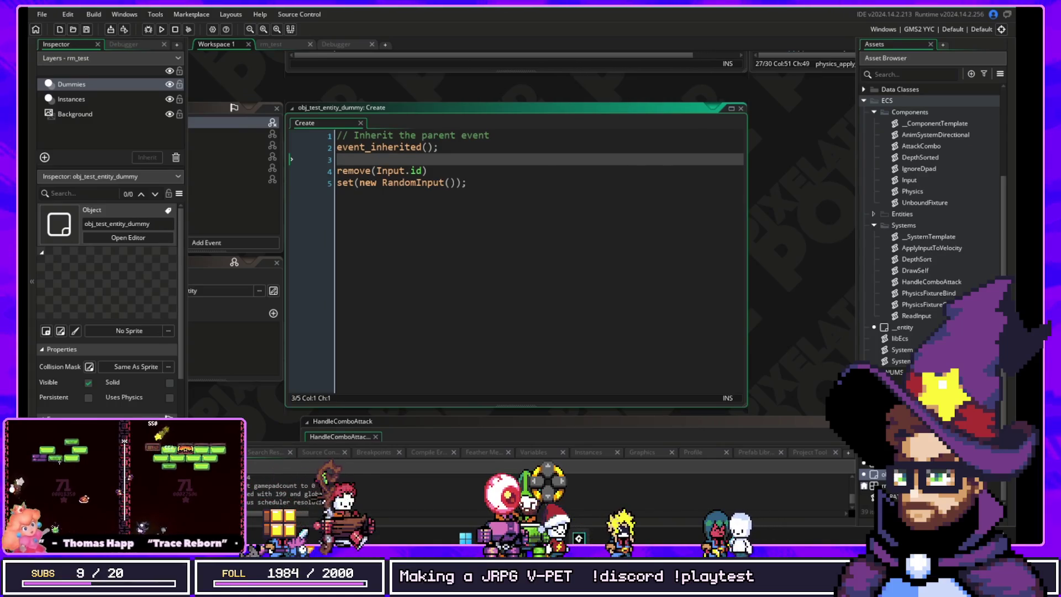
key("ctrl+Tab")
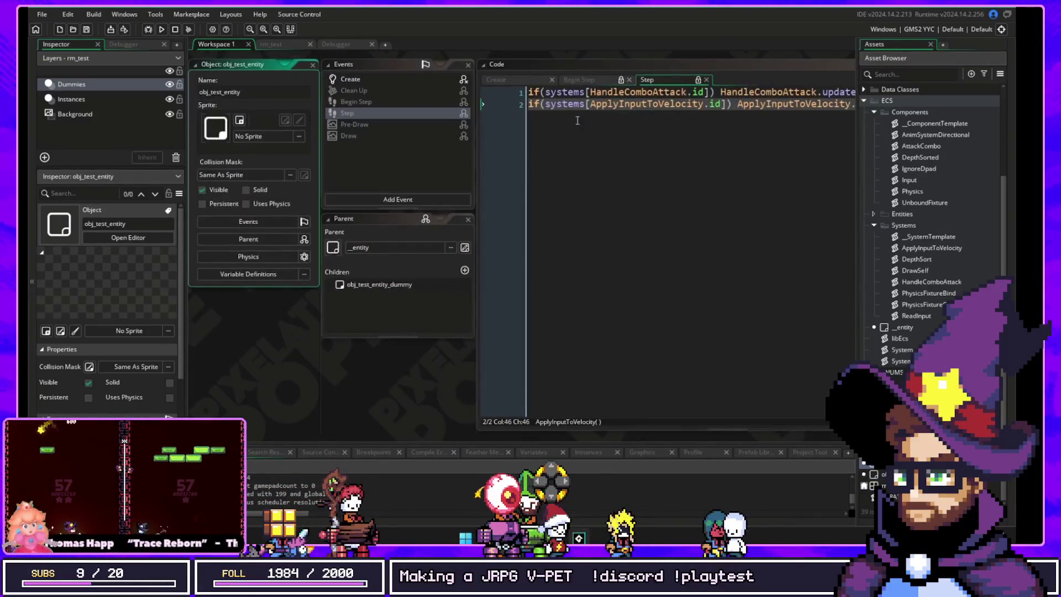
Step: Try 'myDataphysicsSize' as PhysicsCircle's first argument in obj_test_entity's Create code, then restore 10
left_click(504, 81)
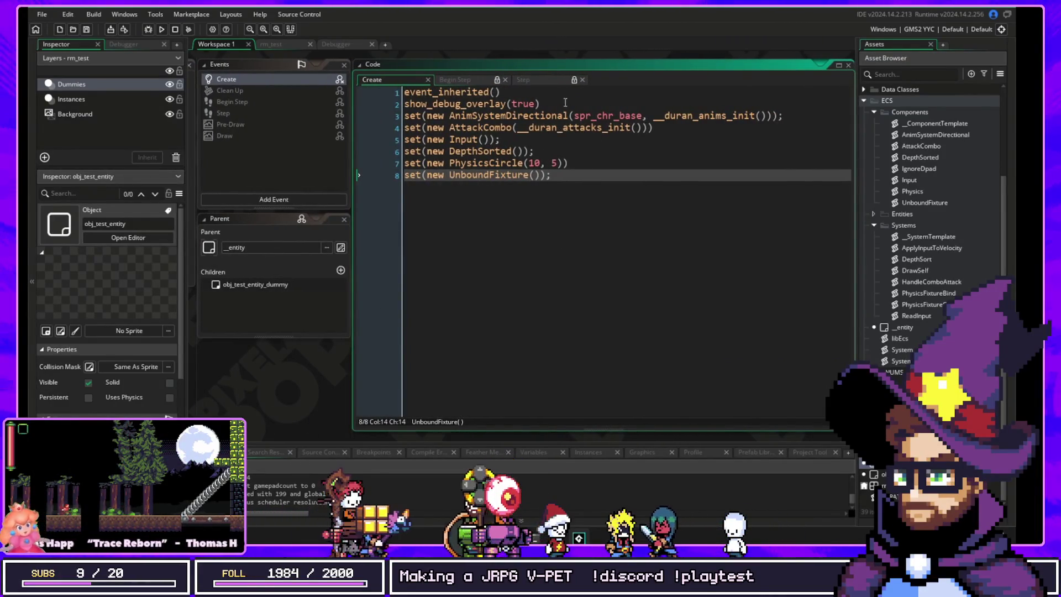
left_click(564, 93)
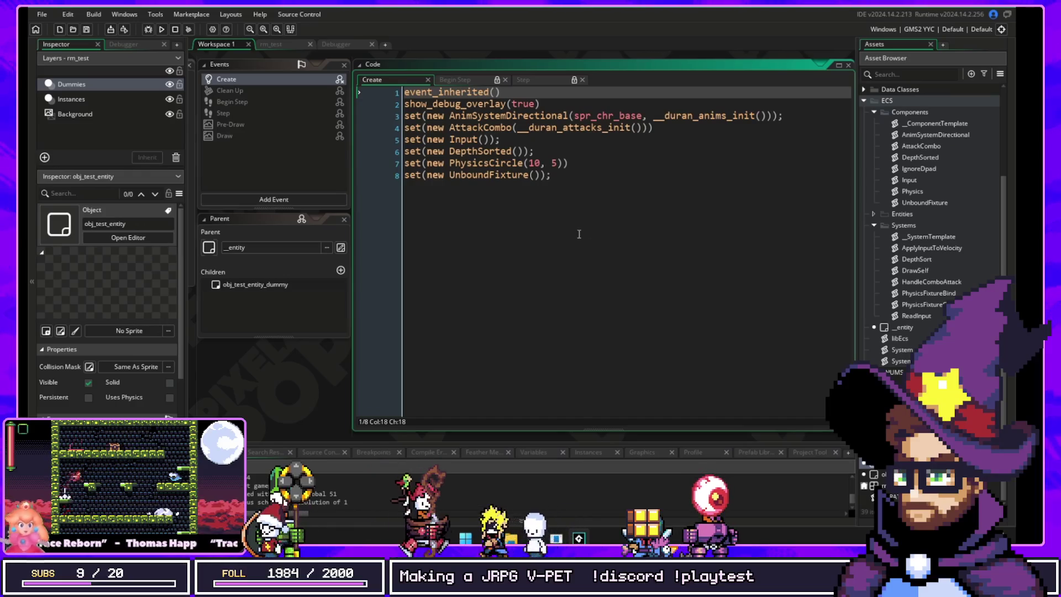
left_click(530, 162)
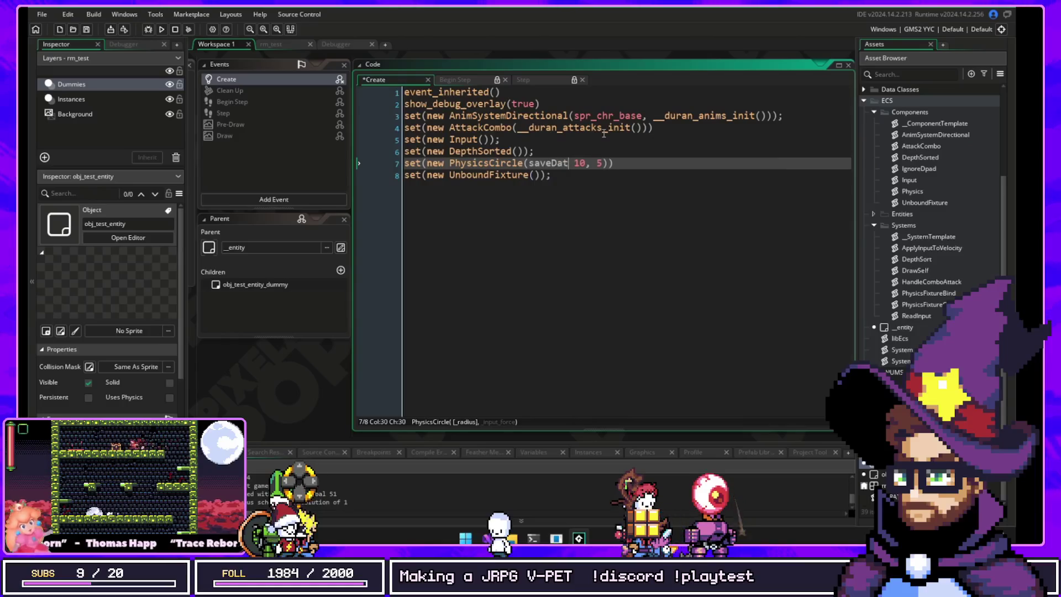
type("a.myData")
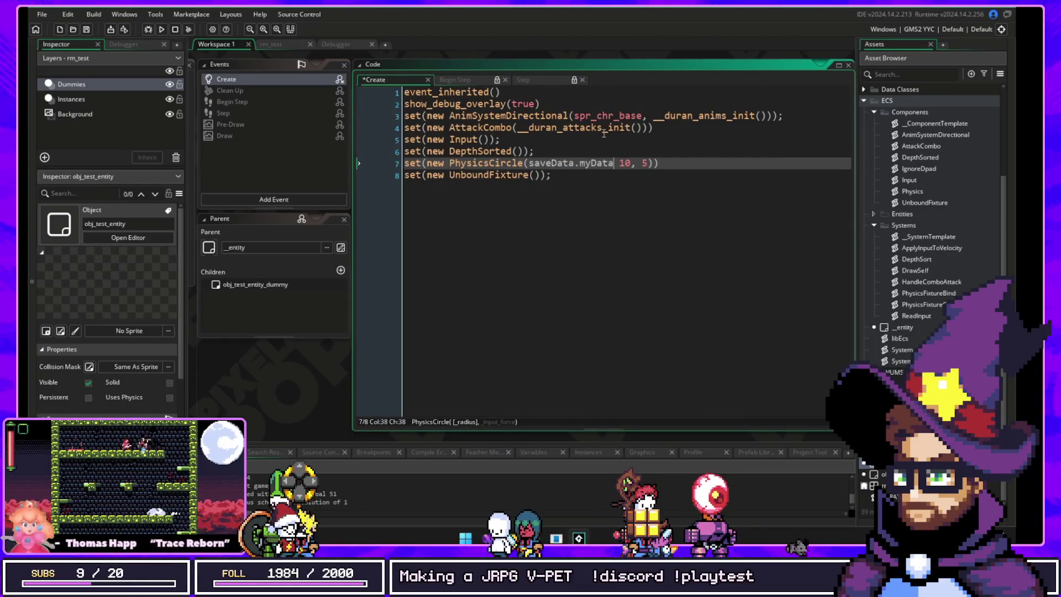
type("physicsSize")
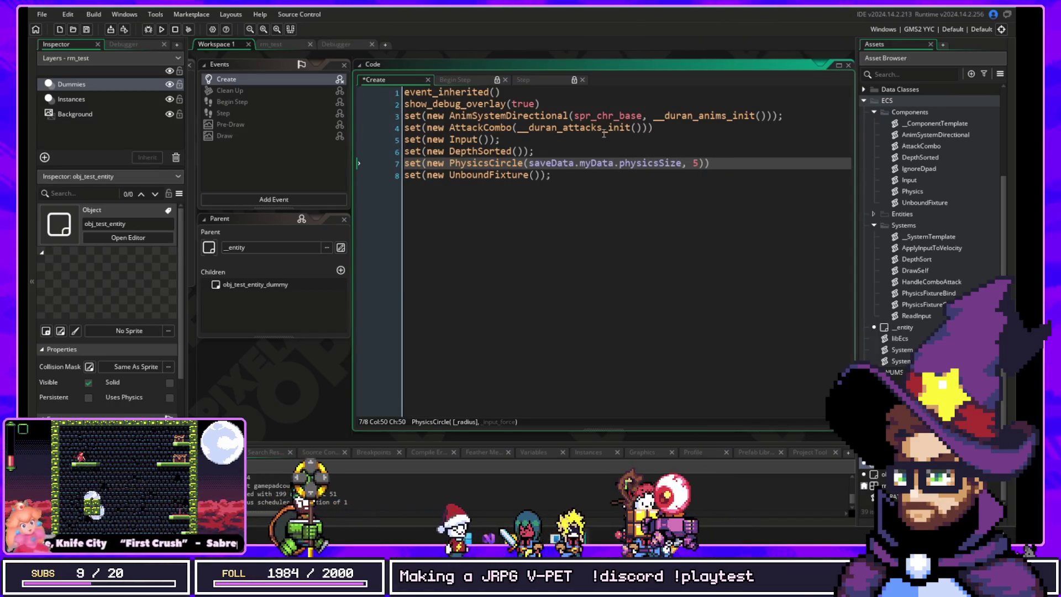
key("ctrl+shift+Left")
key("ctrl+shift+Left")
key("ctrl+shift+Left")
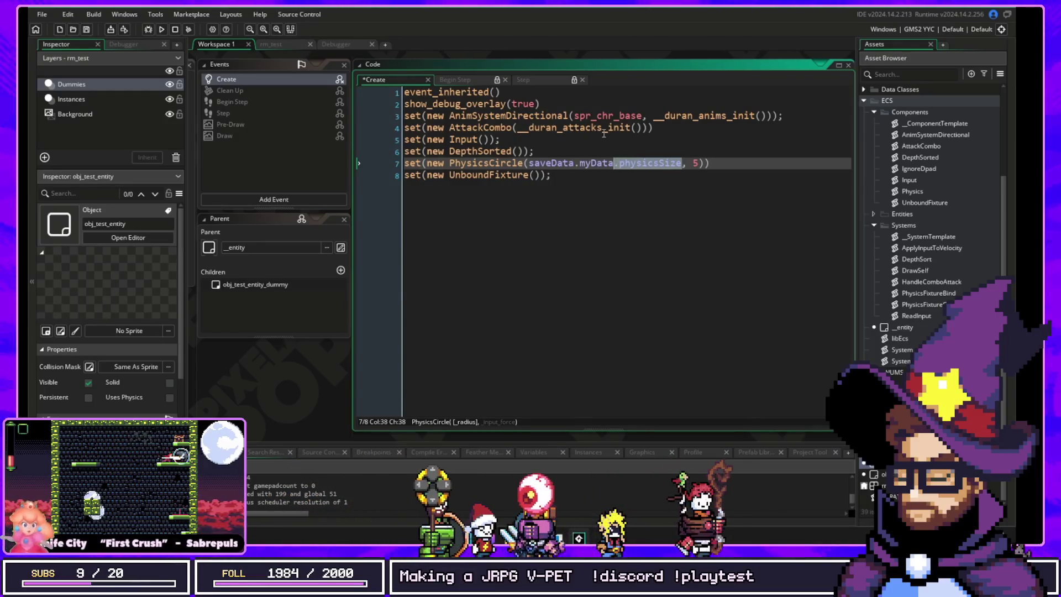
type("10")
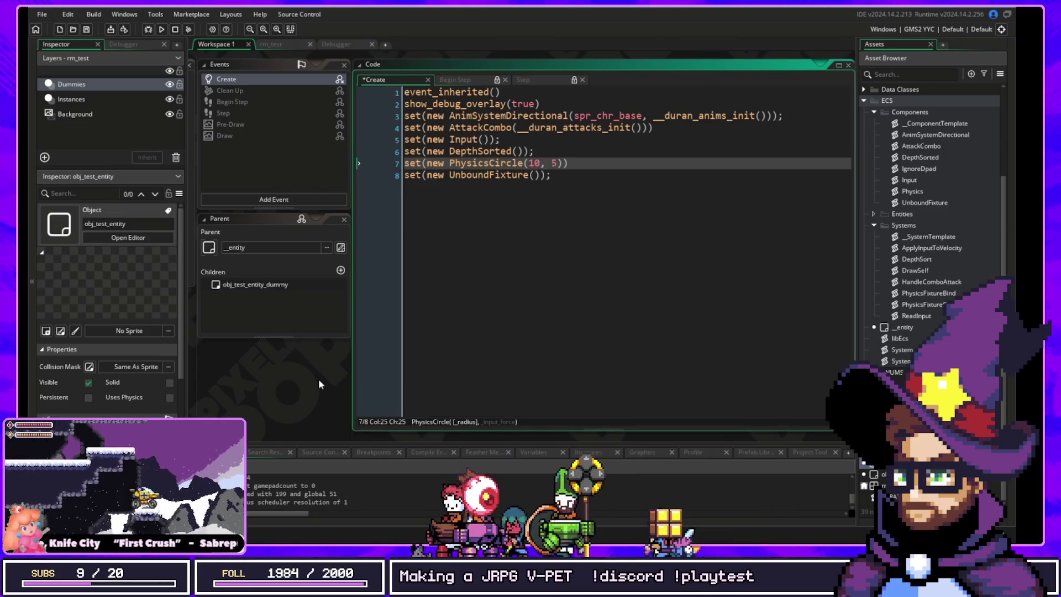
left_click_drag(501, 140, 393, 144)
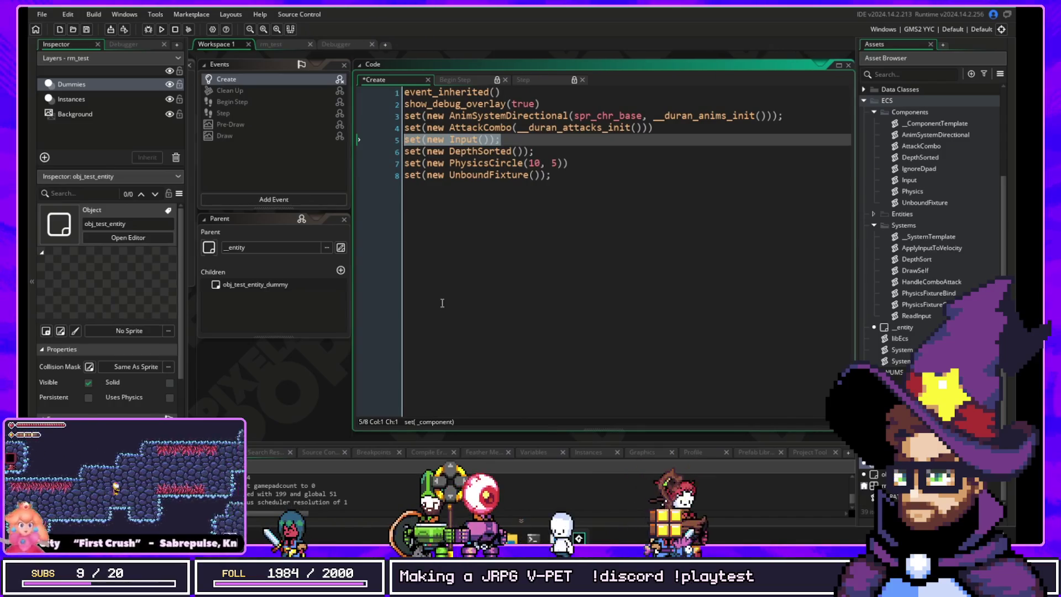
Step: Jump from set(new Input()) to the Input component script and inspect its constructor
middle_click(460, 146)
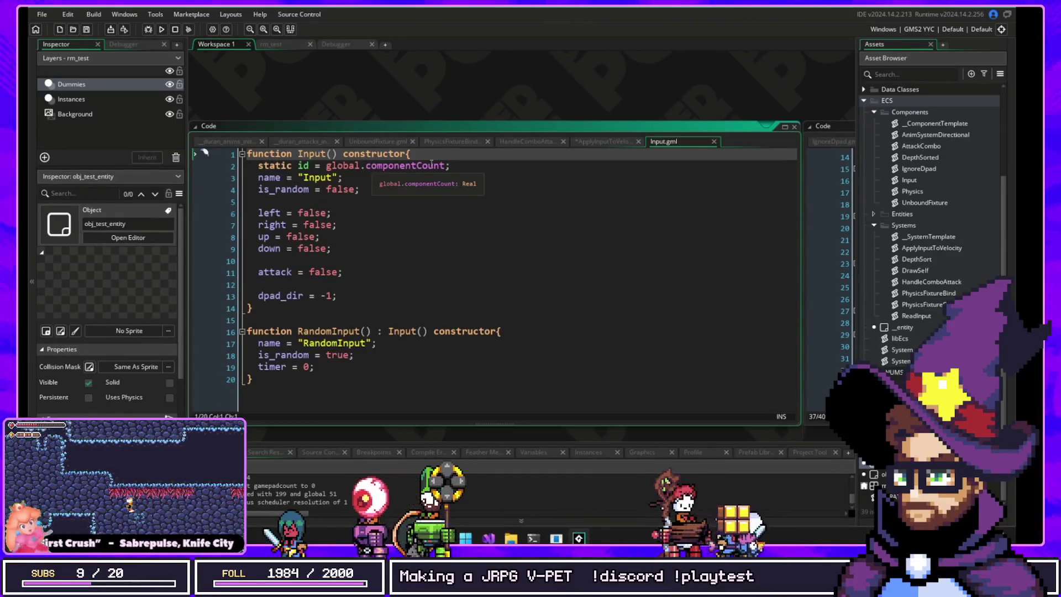
left_click(431, 164)
double_click(416, 175)
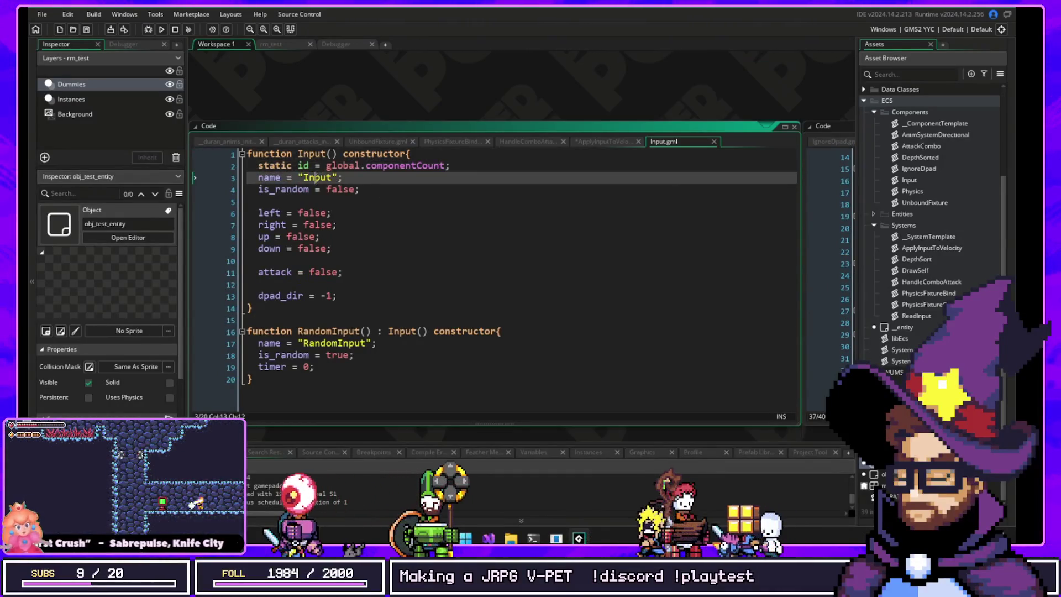
left_click(409, 165)
left_click(305, 154)
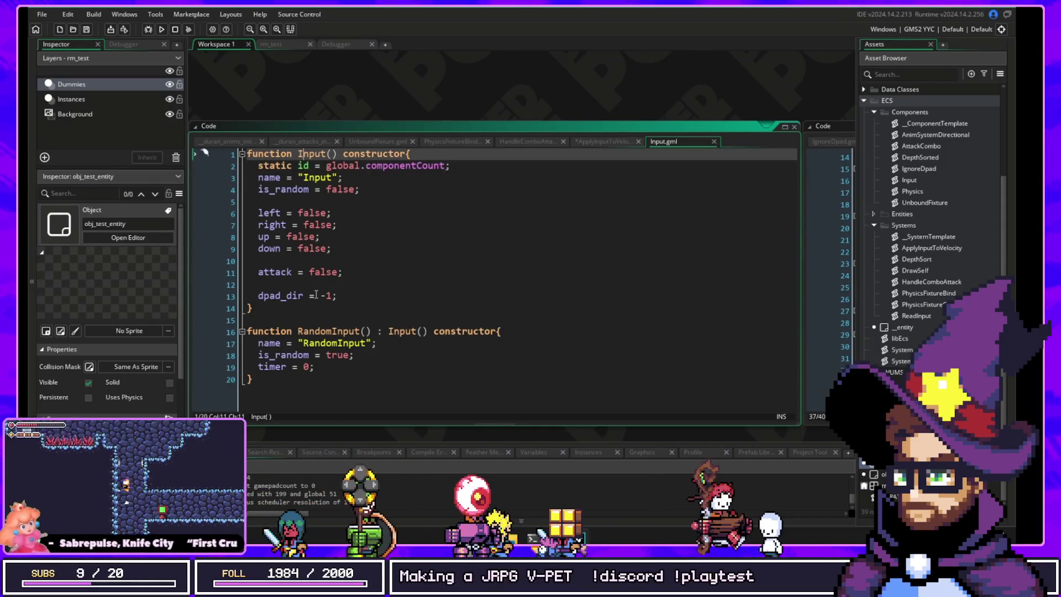
Step: Examine the RandomInput subclass, selecting its name assignment on line 17
scroll(361, 354, "down", 2)
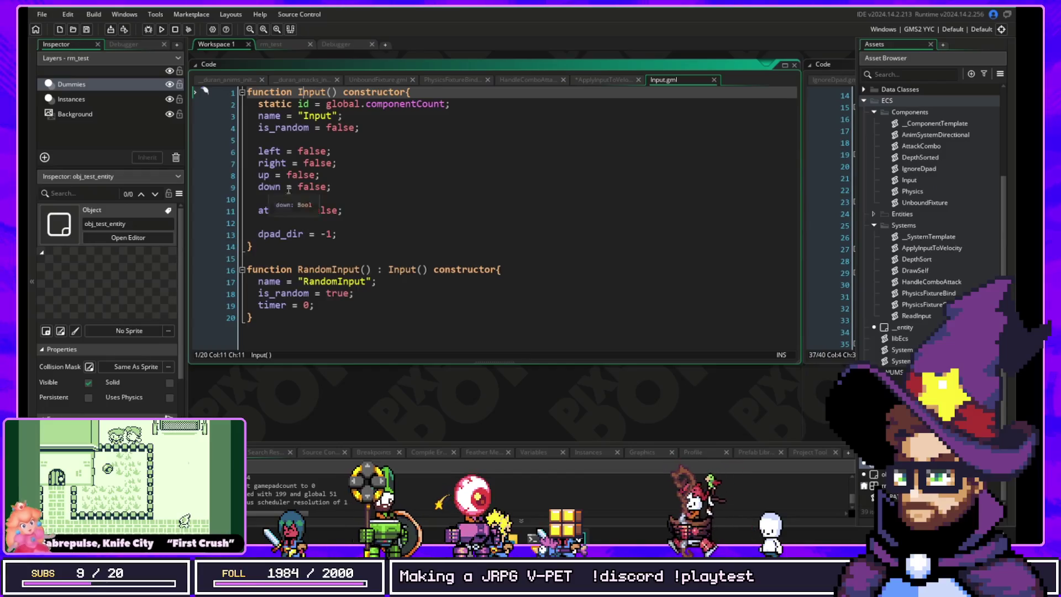
left_click_drag(328, 304, 255, 276)
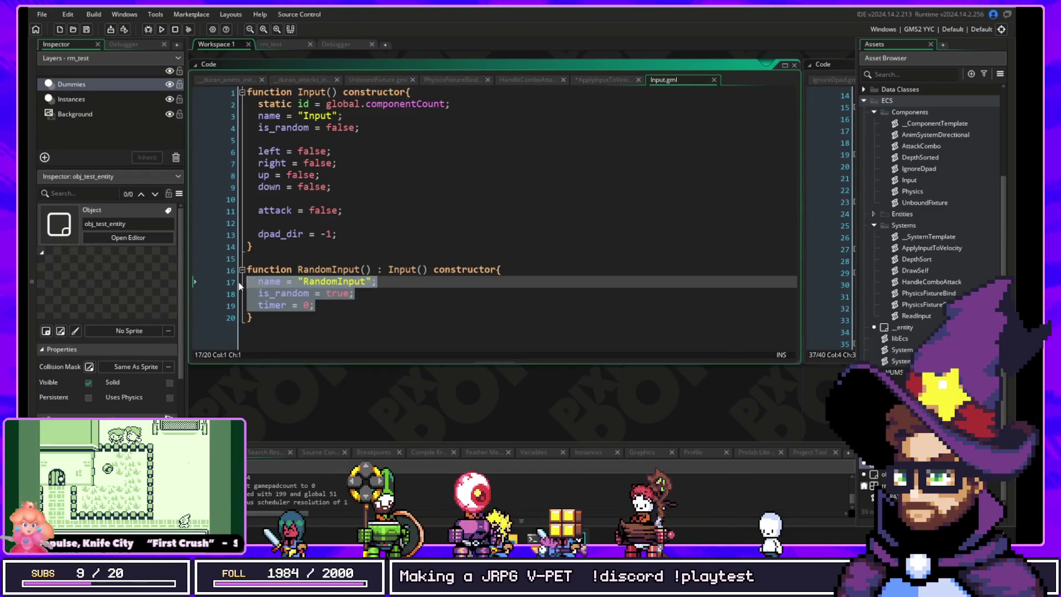
left_click(414, 263)
double_click(413, 269)
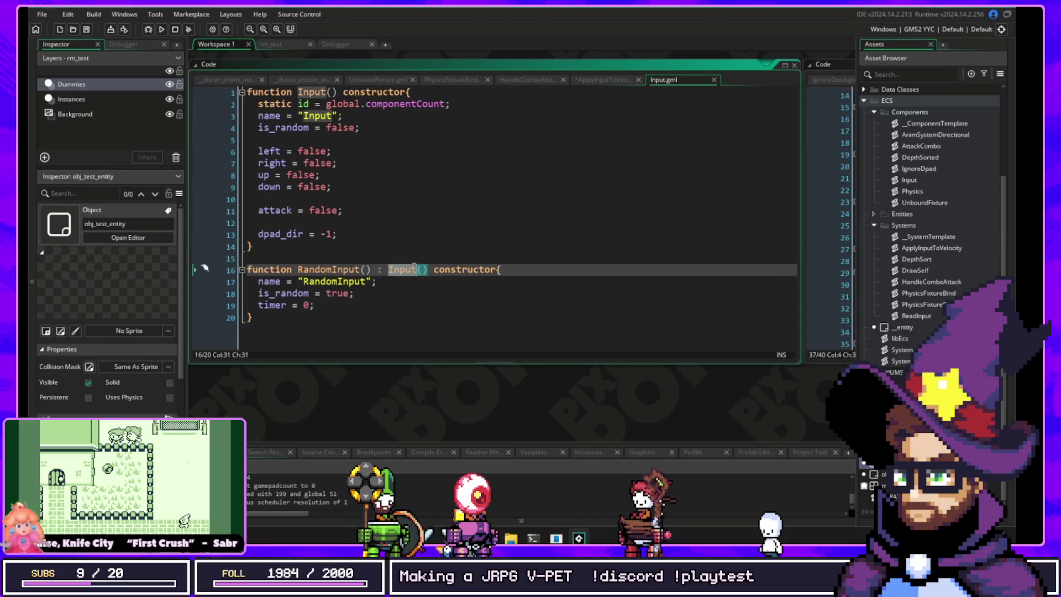
key("Down")
key("End")
key("shift+Home")
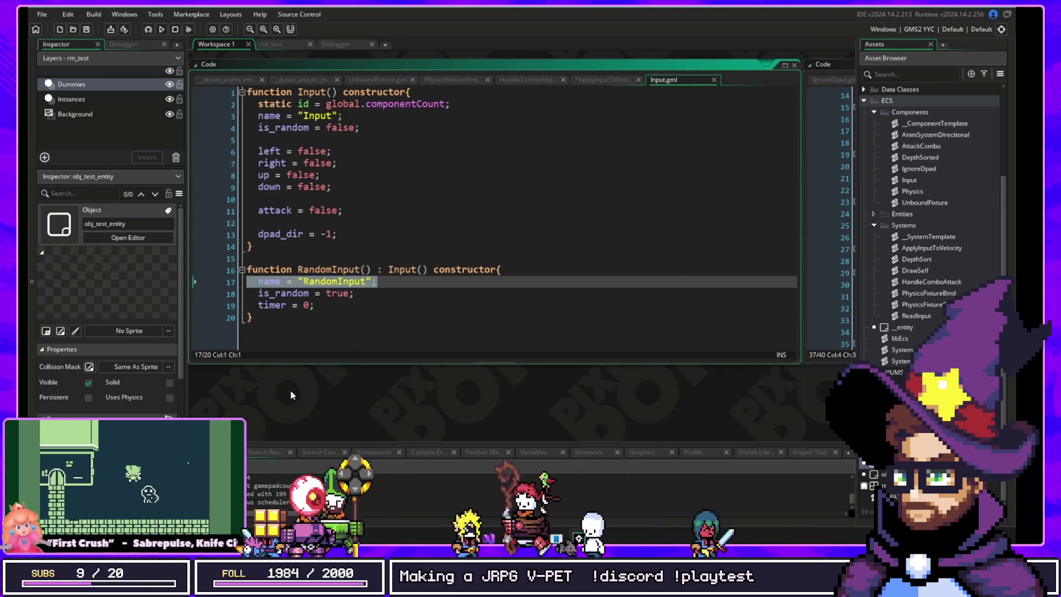
Step: Open the dummy's Create code and review remove(Input) and set(RandomInput) calls
mouse_move(286, 407)
left_mouse_down()
mouse_move(727, 312)
mouse_move(807, 221)
mouse_move(777, 254)
left_mouse_up()
left_click_drag(478, 312, 706, 347)
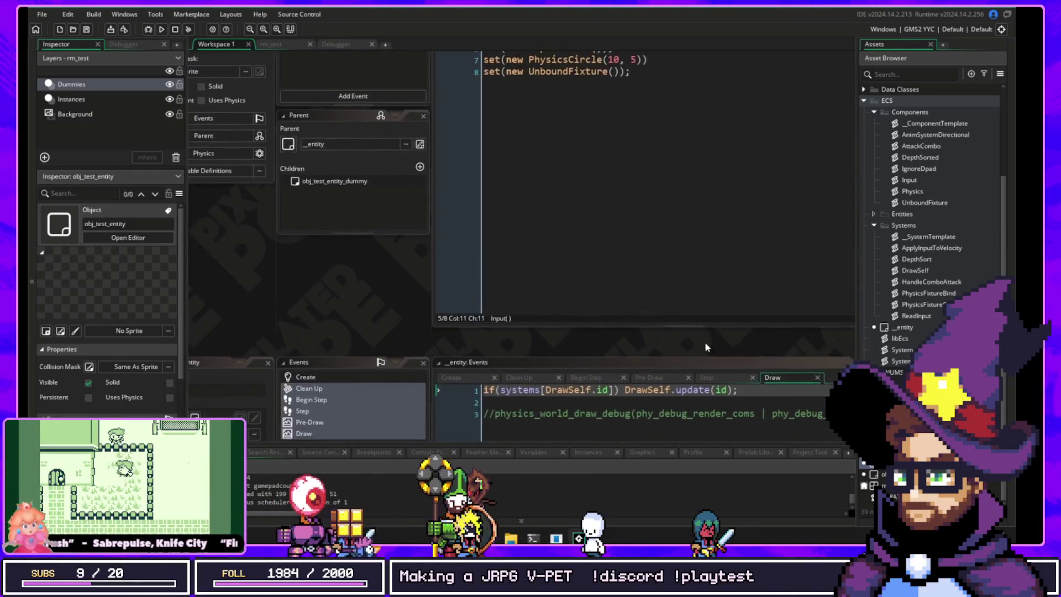
double_click(345, 179)
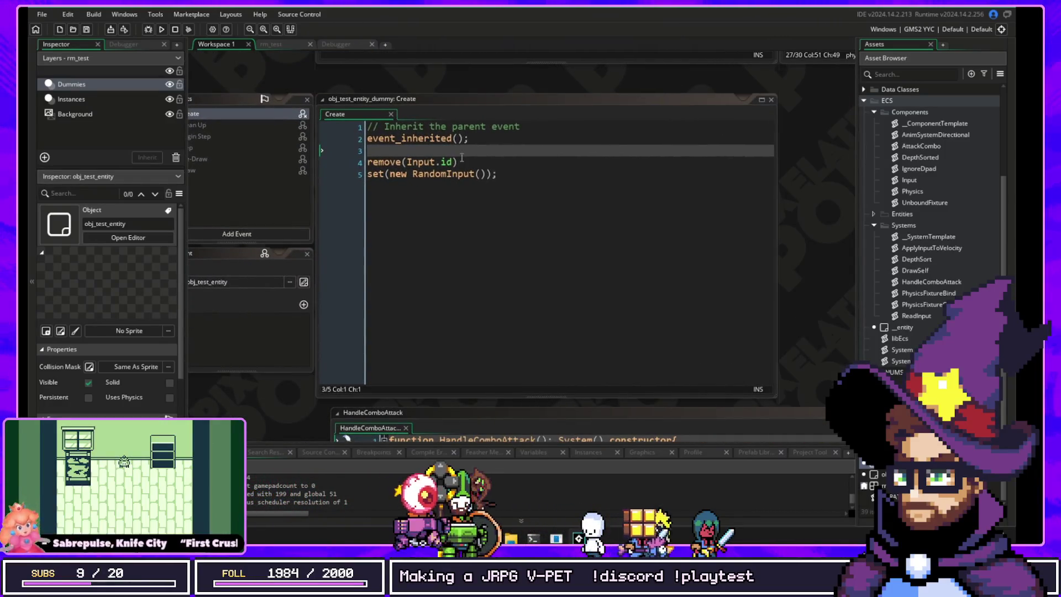
left_click(331, 161)
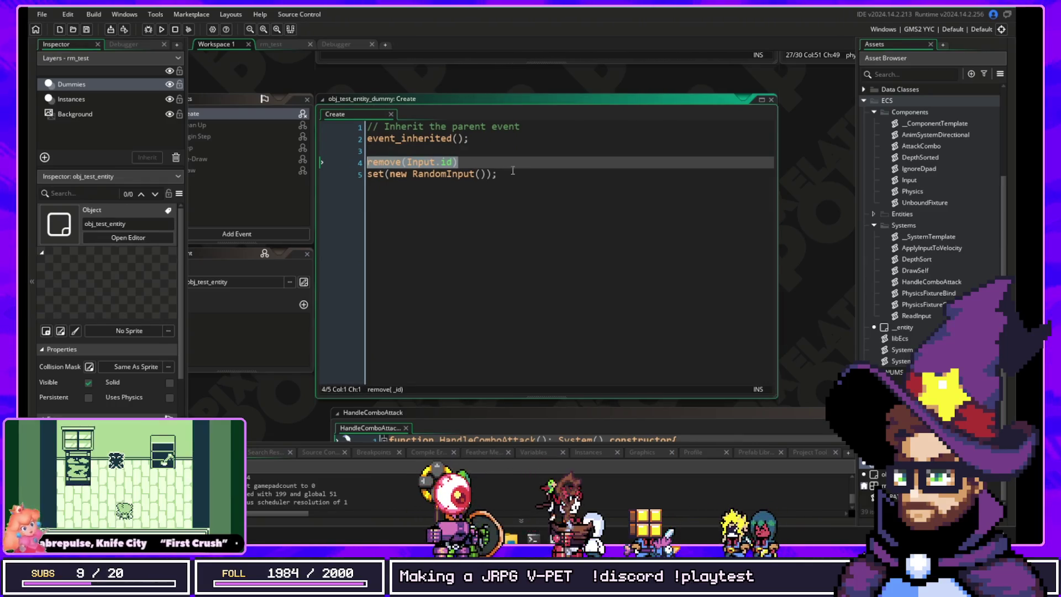
double_click(376, 174)
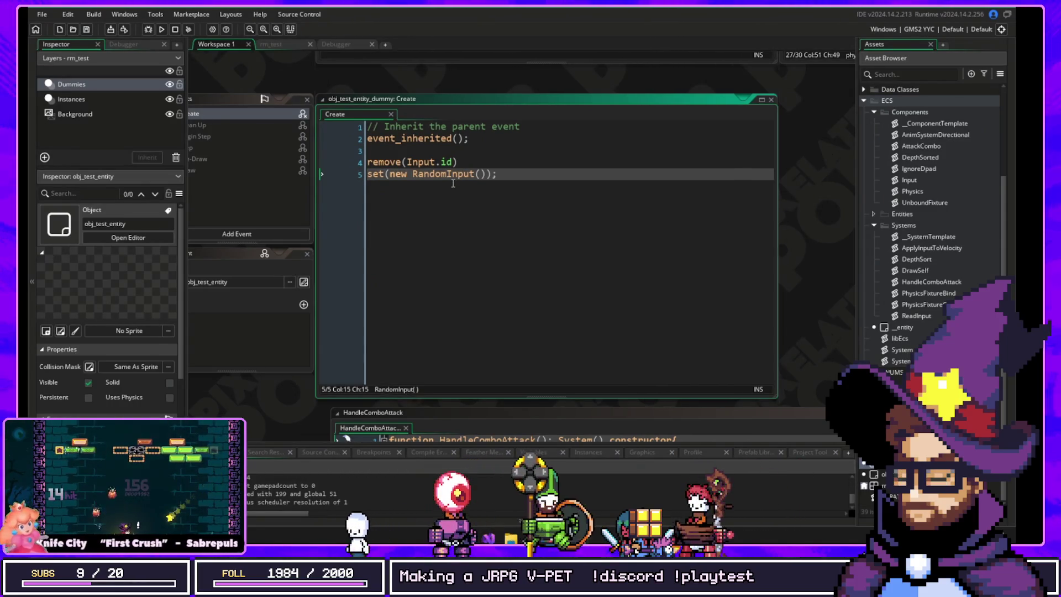
double_click(419, 160)
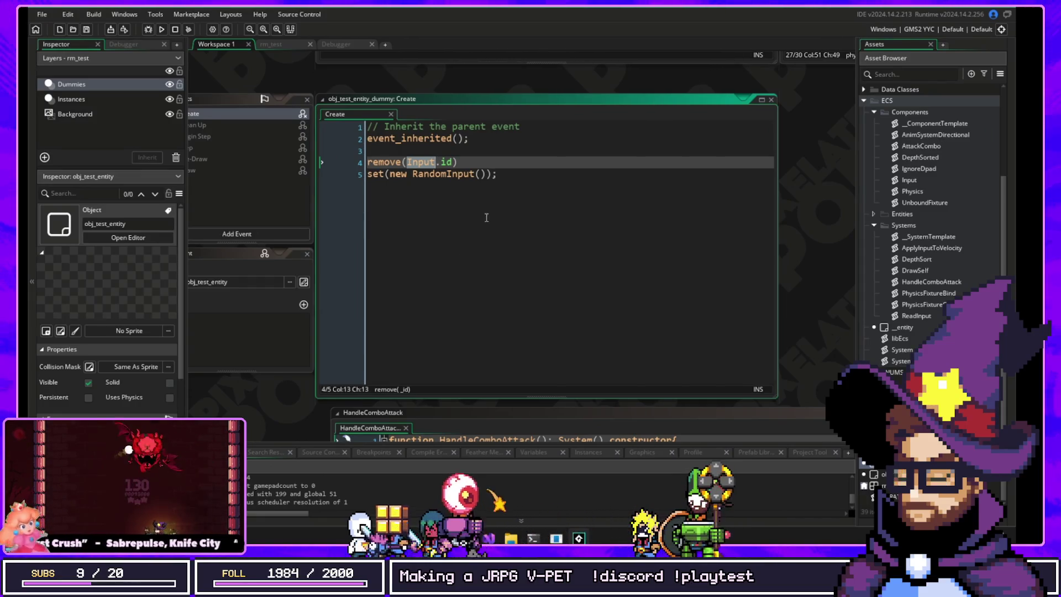
double_click(442, 173)
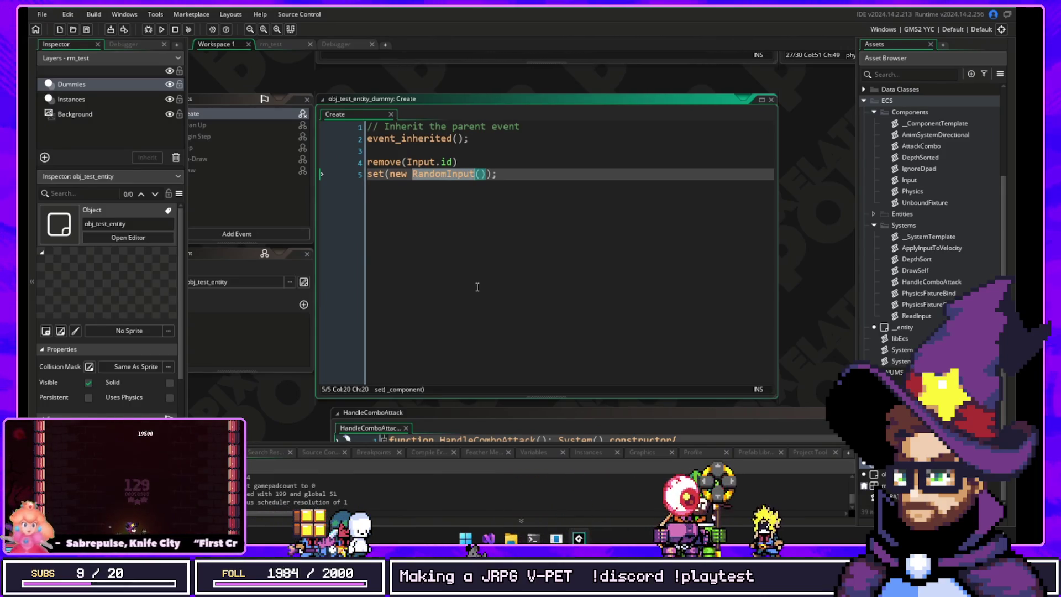
mouse_move(448, 176)
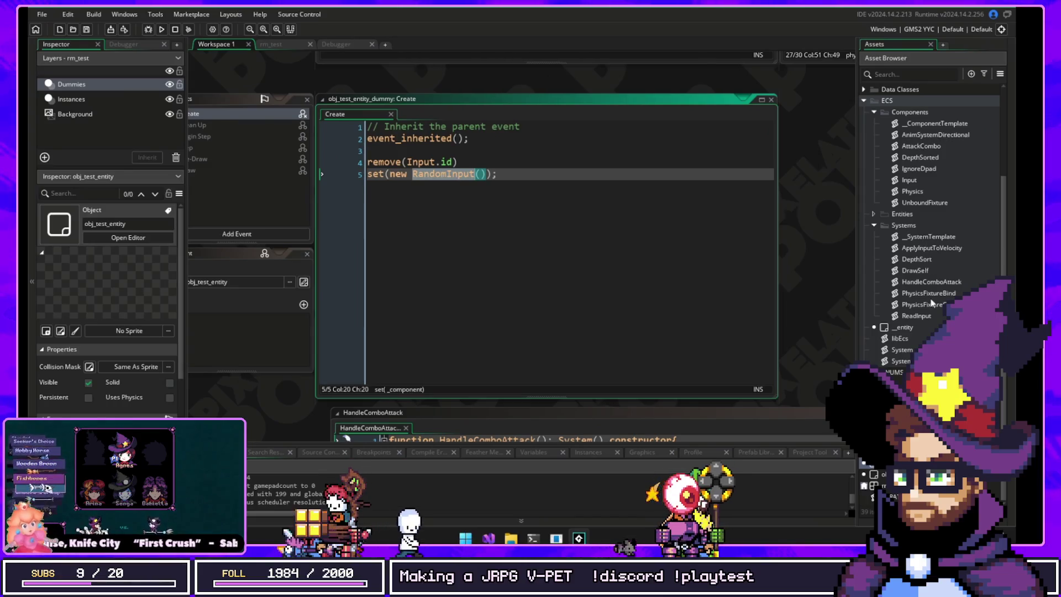
Step: Browse the system assets and open the ReadInput system's code
left_click(924, 247)
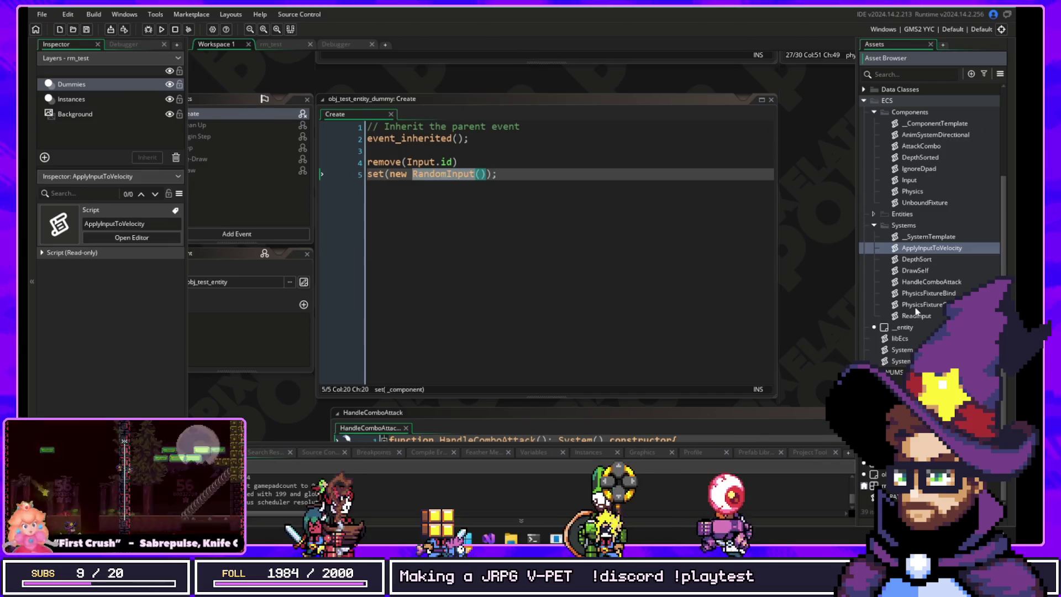
left_click(920, 304)
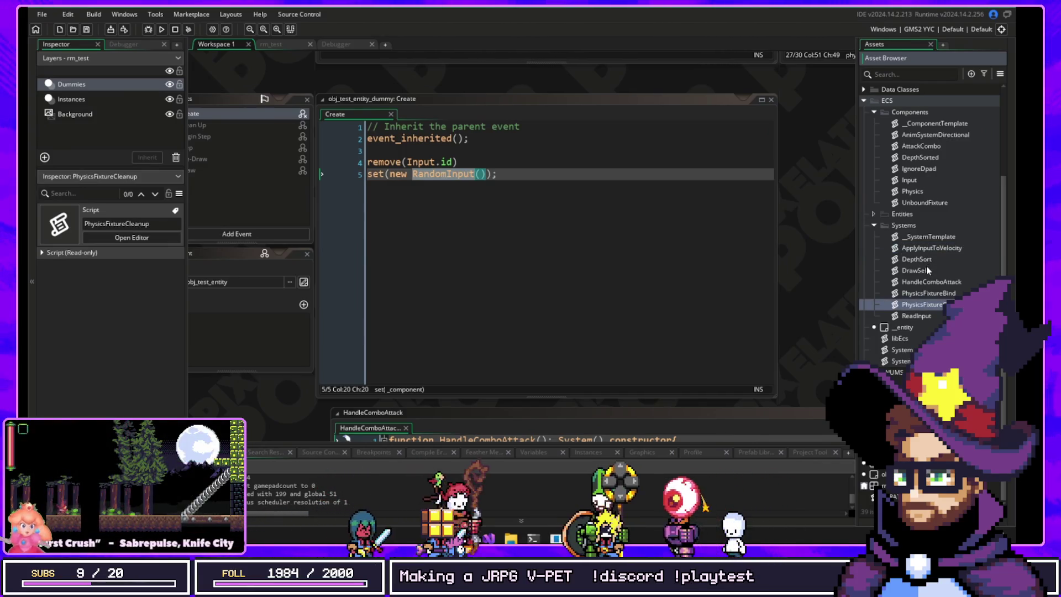
double_click(910, 318)
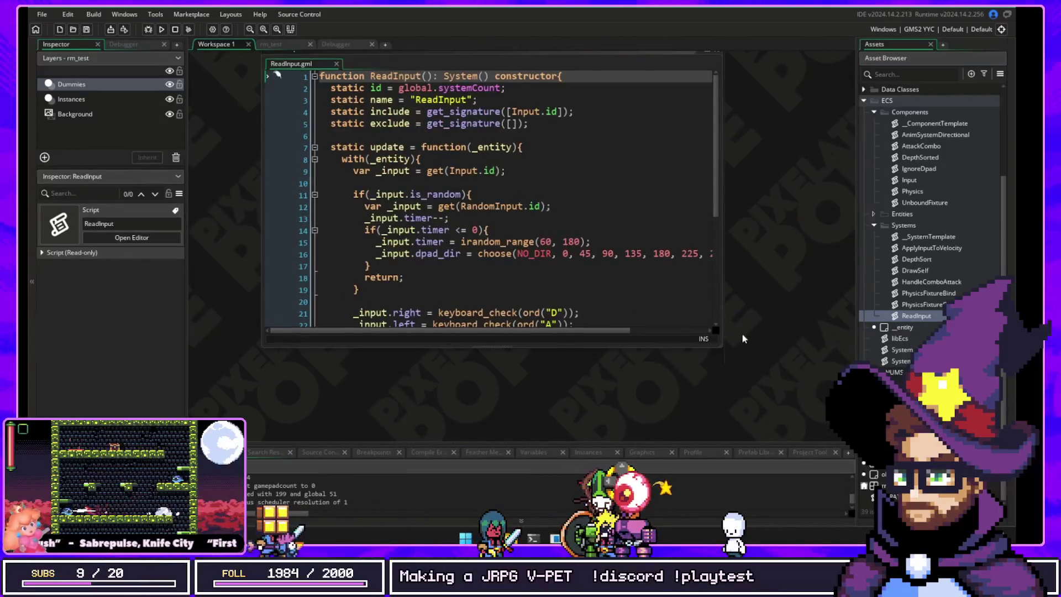
Step: Enlarge ReadInput and select the RandomInput lookup and timer lines under the is_random check
left_click_drag(720, 346, 853, 419)
left_click(381, 195)
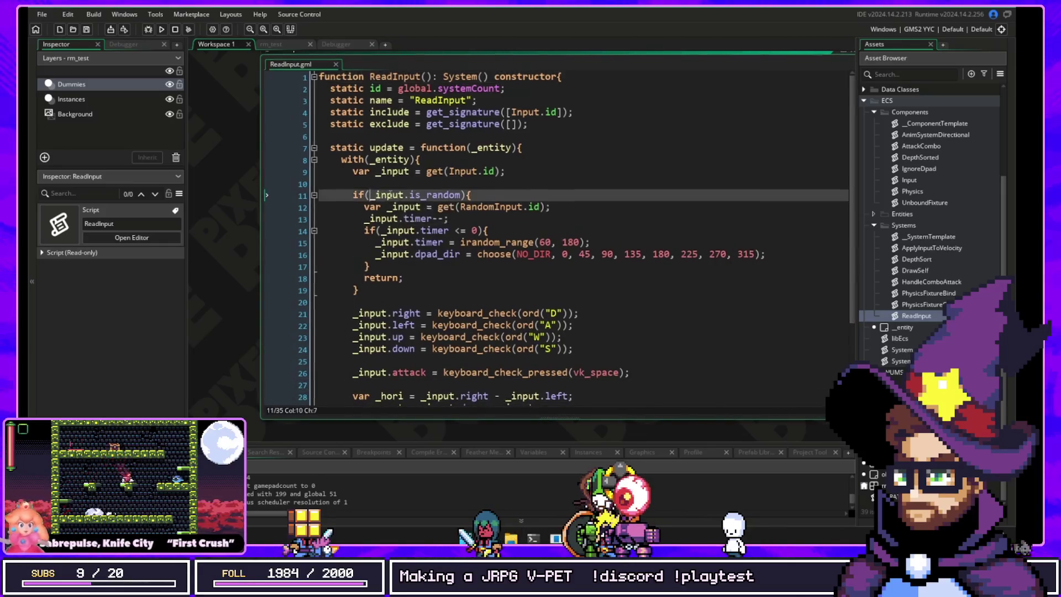
key("Left")
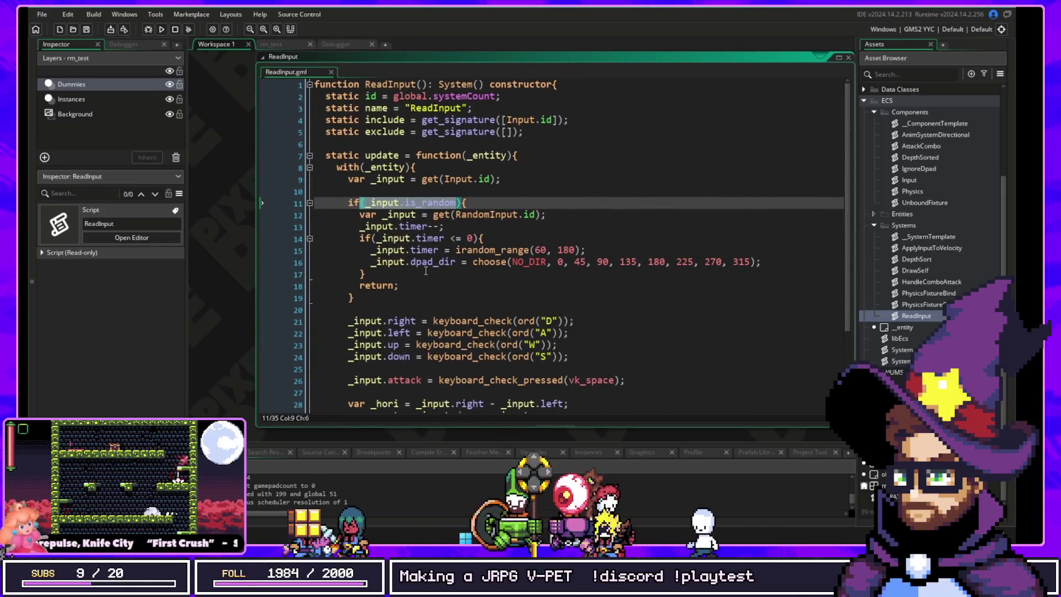
key("Down")
key("Home")
key("shift+End")
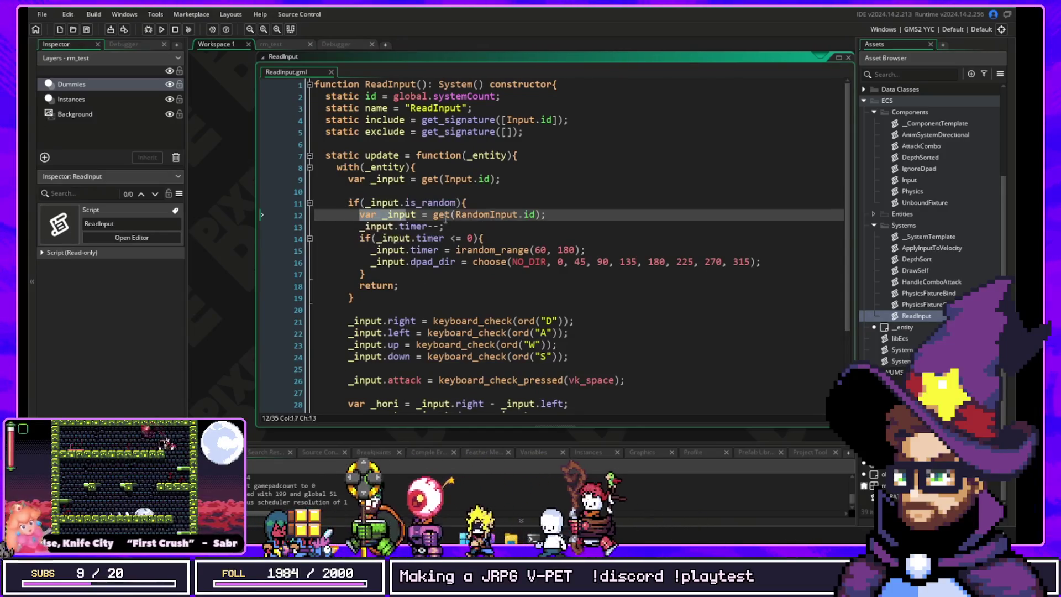
key("shift+Down")
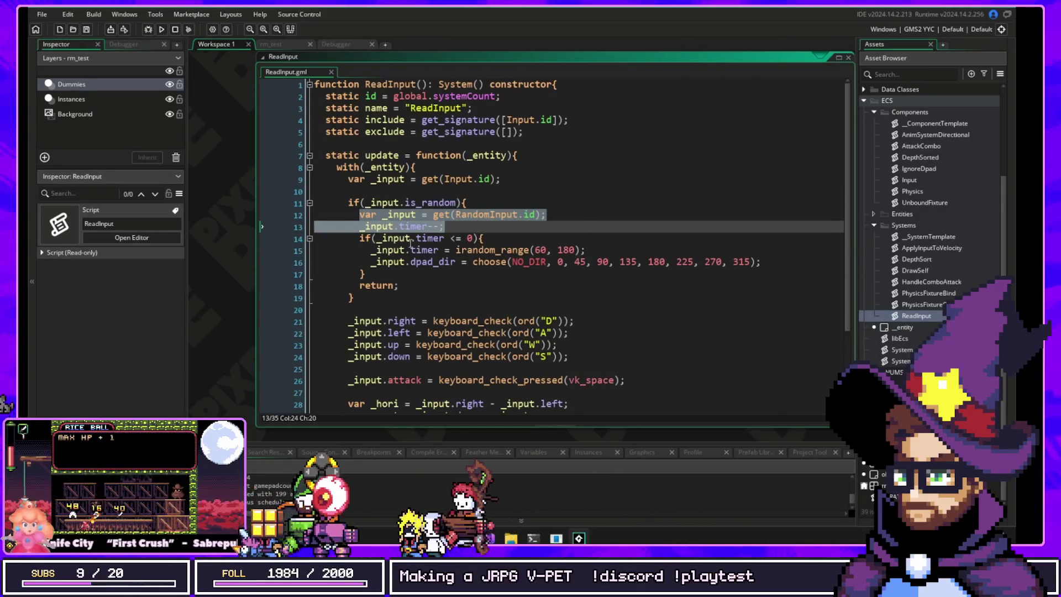
Step: Go to dpad_dir's definition from line 16, opening Input.gml beside ReadInput
left_click(439, 261)
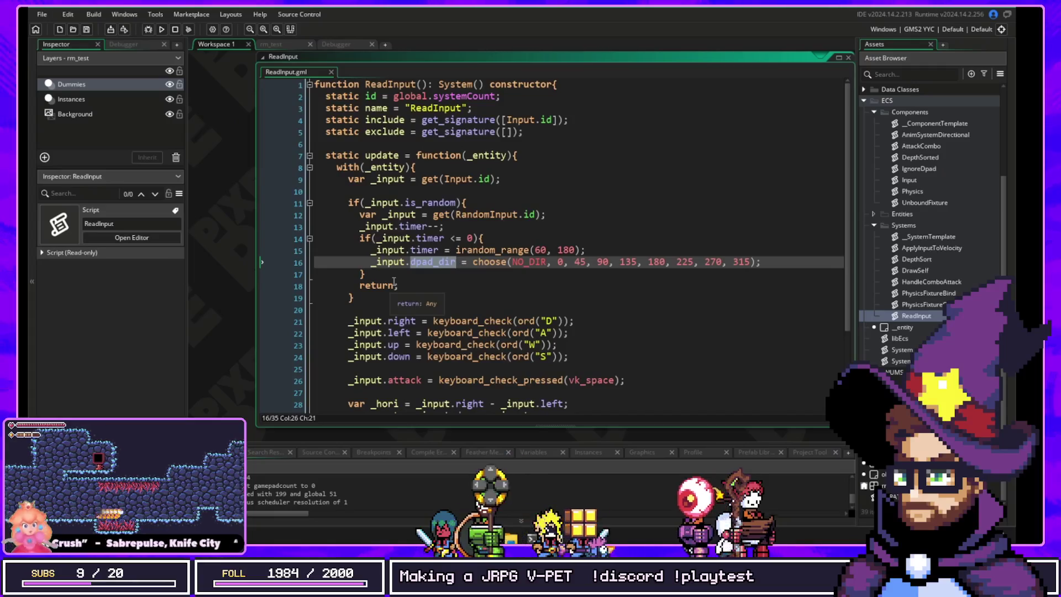
mouse_move(487, 267)
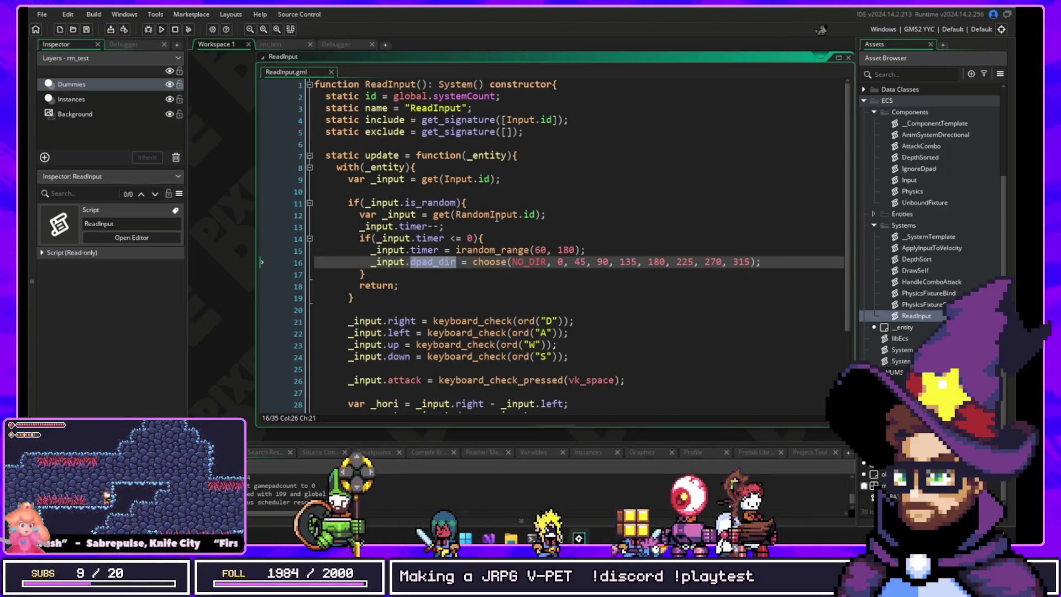
middle_click(432, 262)
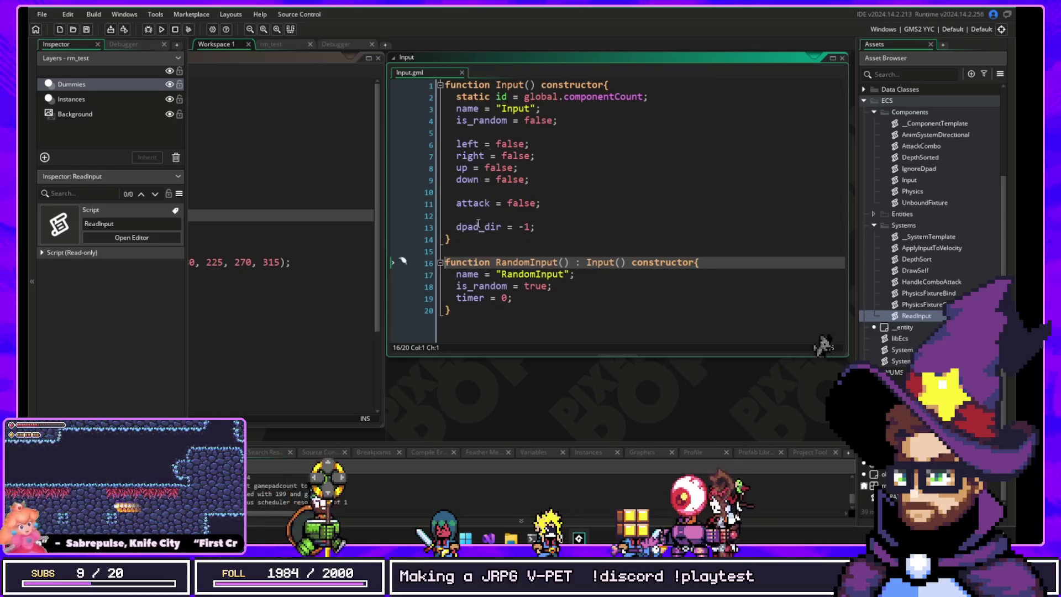
Step: Point out RandomInput's timer field in Input.gml, then return to the ReadInput code
left_click(473, 298)
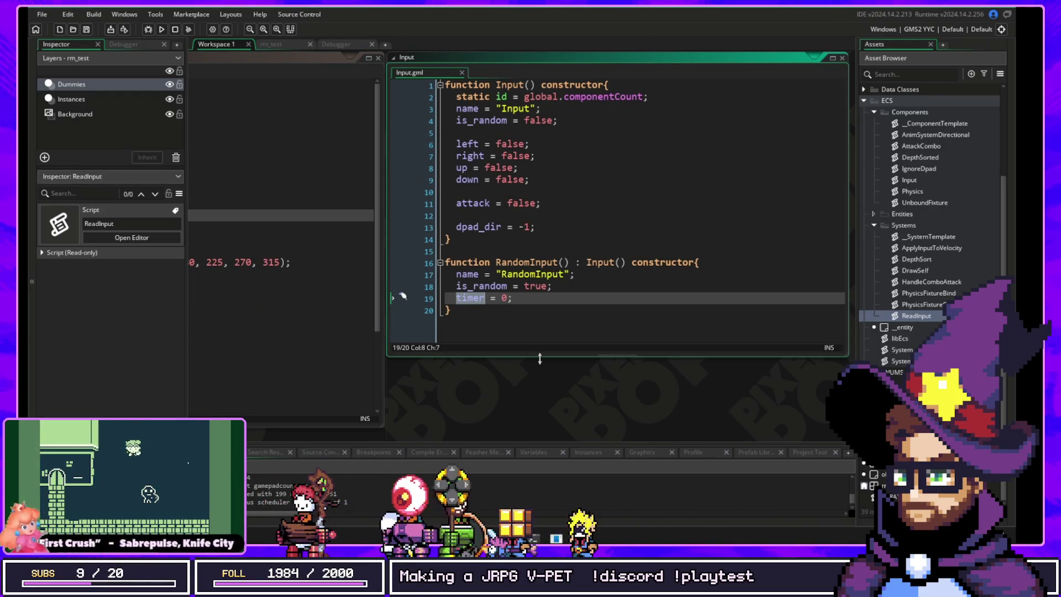
left_click(131, 237)
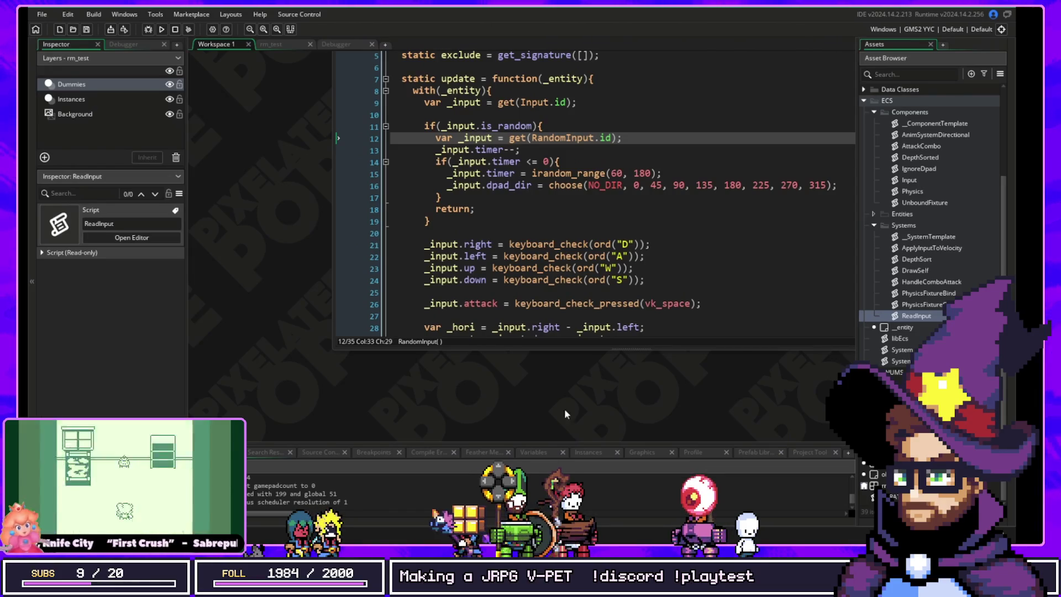
Step: In ReadInput, highlight is_random on line 11 and the random input block, lines 12–17
scroll(283, 217, "up", 2)
mouse_move(308, 176)
left_mouse_down()
mouse_move(362, 230)
mouse_move(292, 160)
left_mouse_up()
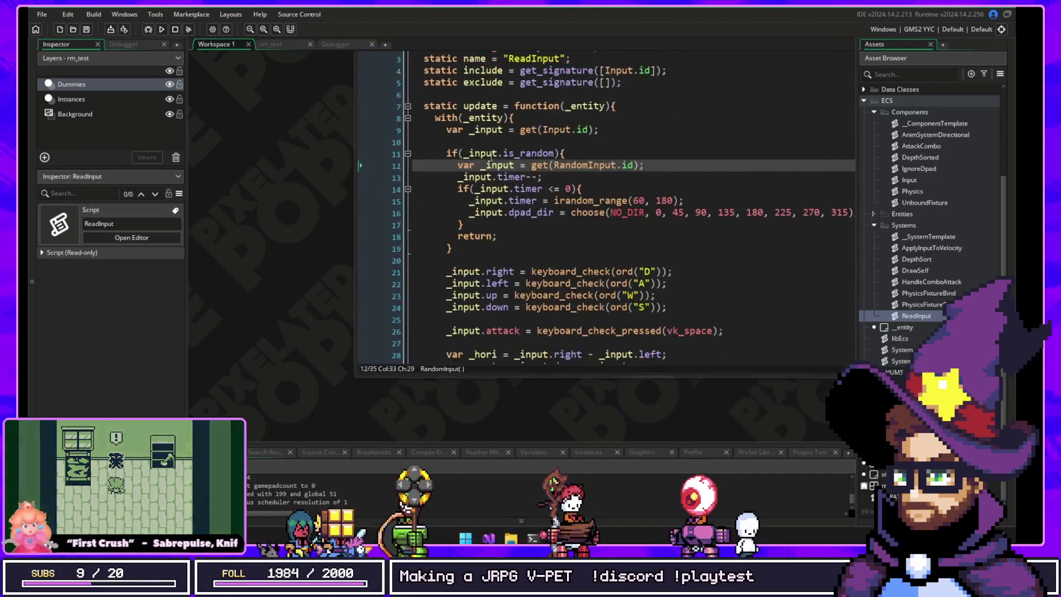
double_click(525, 153)
left_click_drag(547, 139, 448, 190)
mouse_move(348, 203)
left_mouse_down()
mouse_move(387, 228)
mouse_move(760, 263)
left_mouse_up()
mouse_move(373, 275)
left_mouse_down()
mouse_move(331, 260)
mouse_move(282, 210)
left_mouse_up()
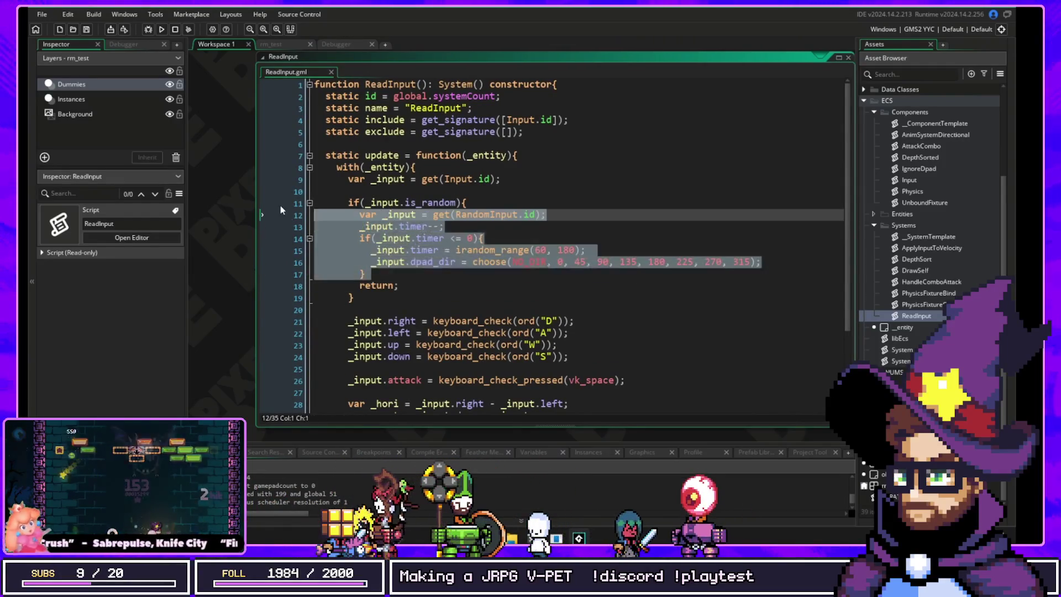
left_click(420, 285)
Step: Highlight the keyboard-reading lines 20–25, dpad_dir on line 32, and every use of _input
scroll(446, 310, "down", 3)
left_click_drag(351, 207, 636, 267)
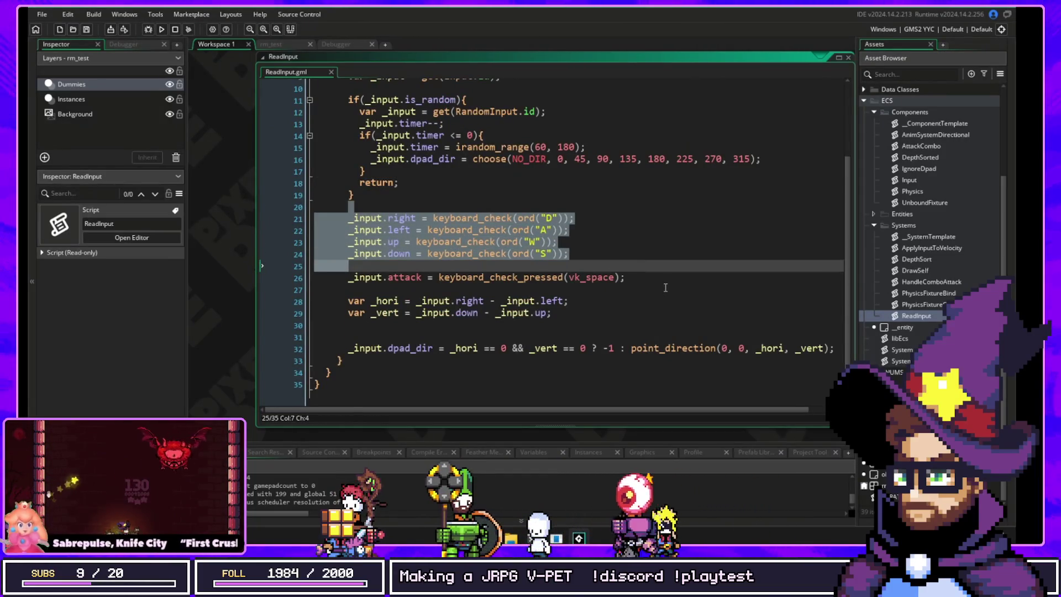
scroll(492, 332, "down", 1)
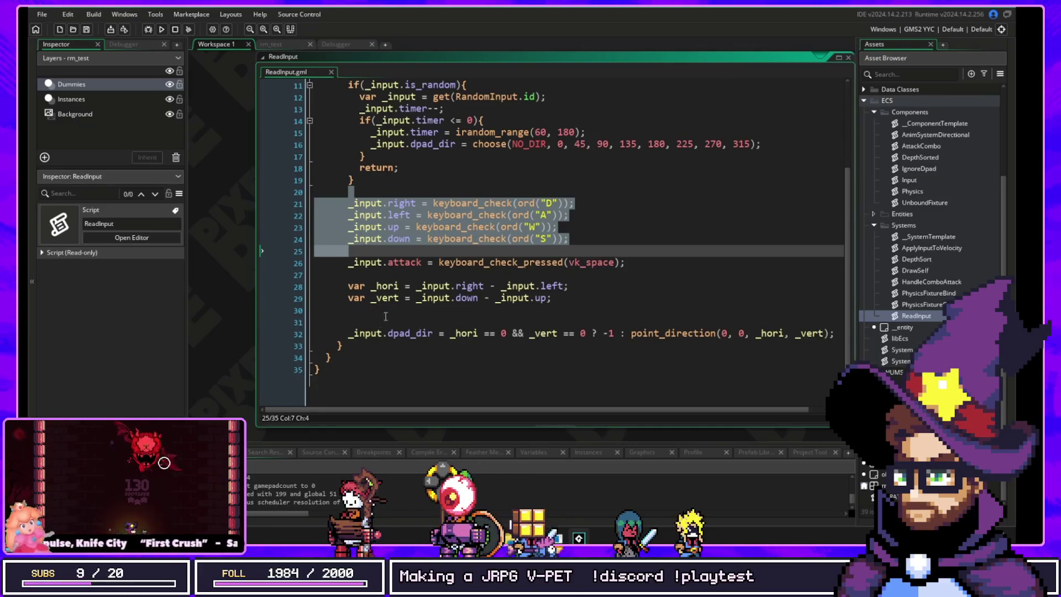
left_click(403, 273)
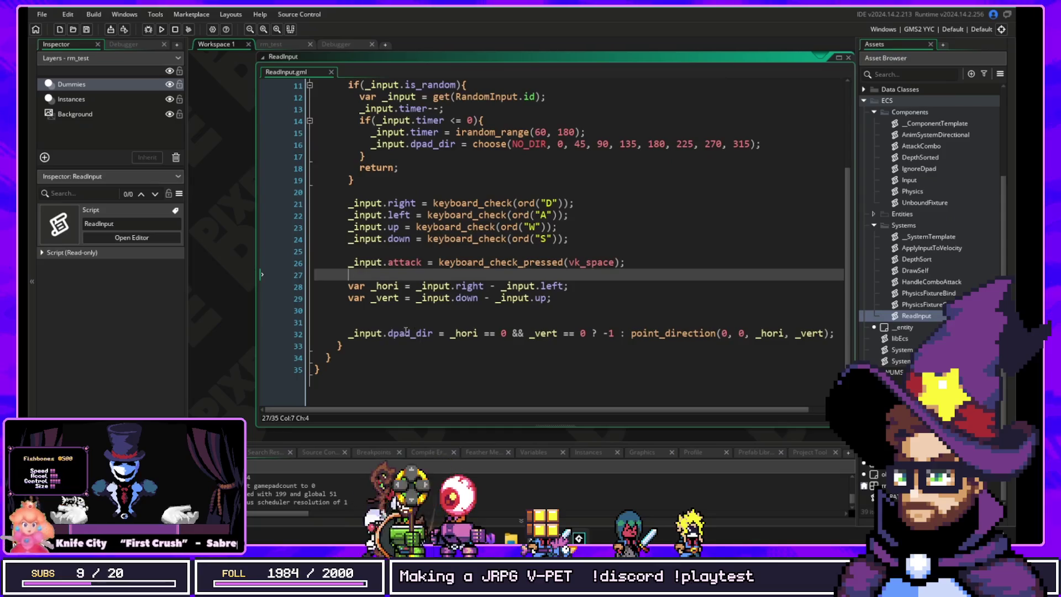
double_click(406, 332)
scroll(431, 334, "up", 1)
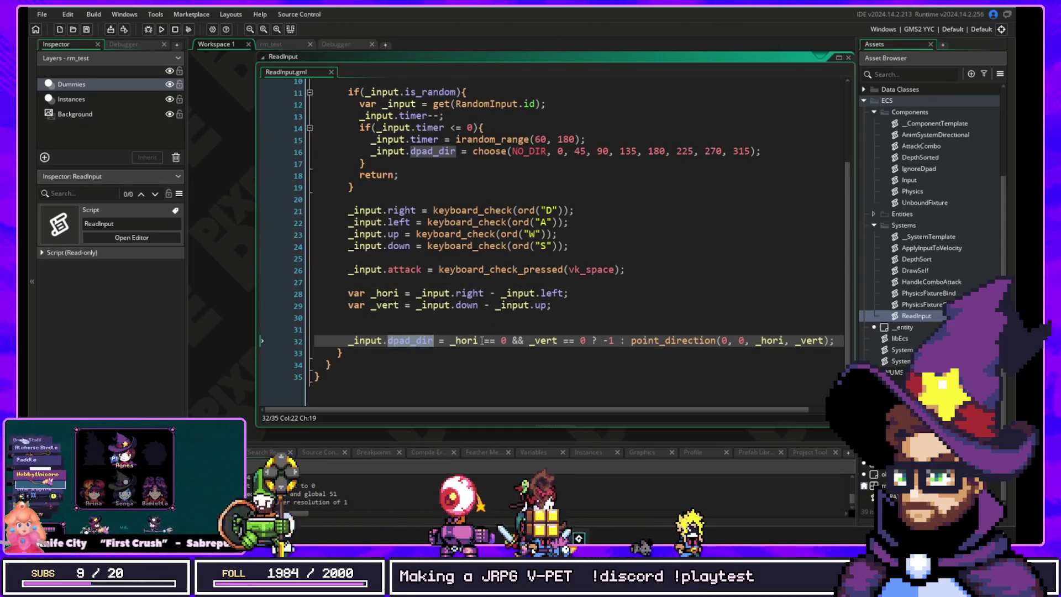
double_click(365, 340)
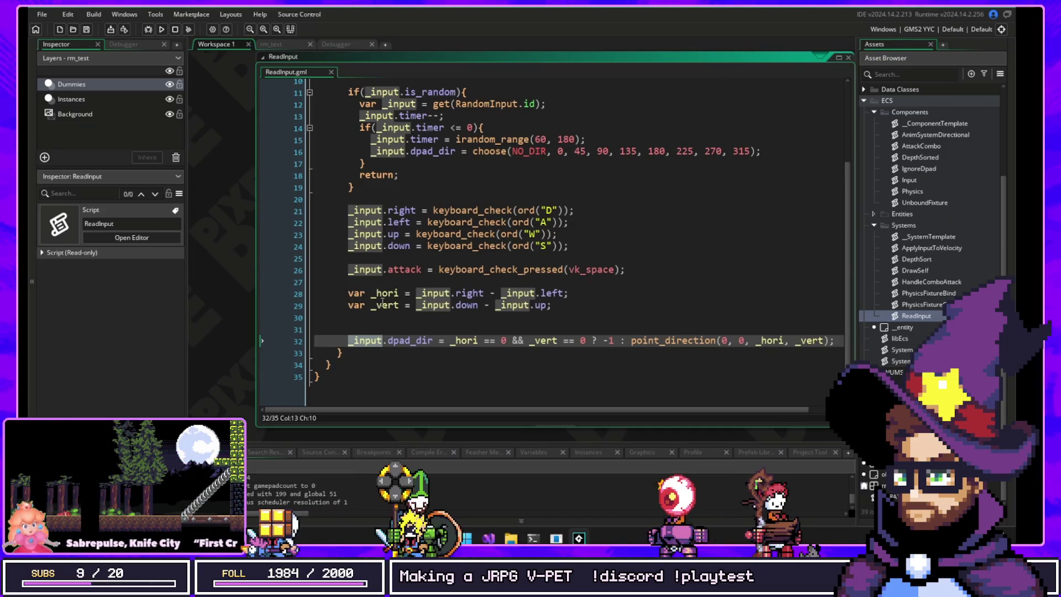
Step: Scroll the workspace over to obj_test_entity_dummy's Create event code
scroll(413, 237, "up", 3)
scroll(500, 239, "down", 2)
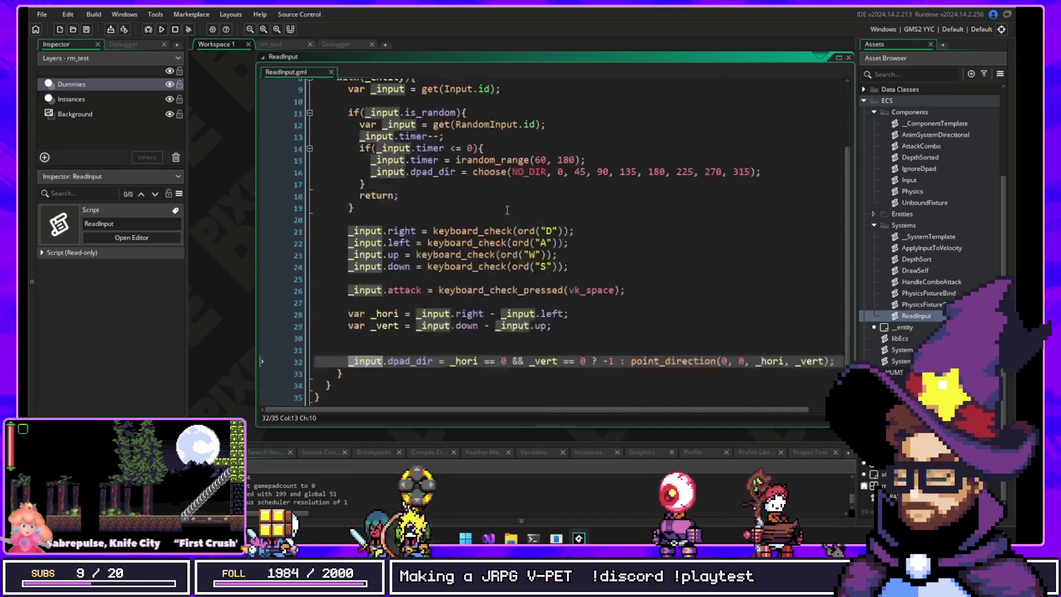
scroll(500, 239, "down", 2)
scroll(240, 273, "up", 5)
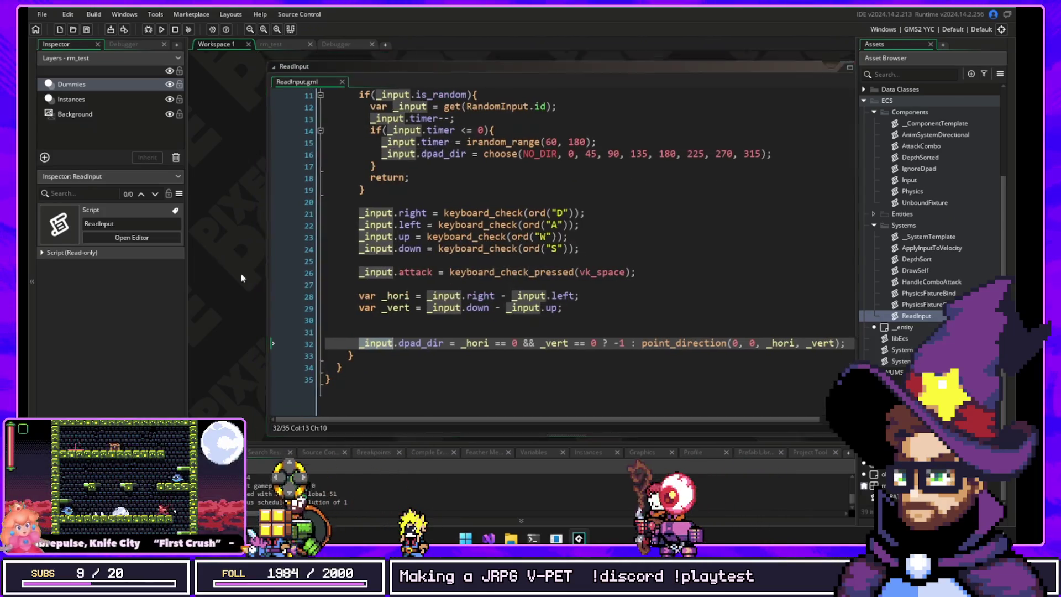
scroll(331, 249, "left", 5)
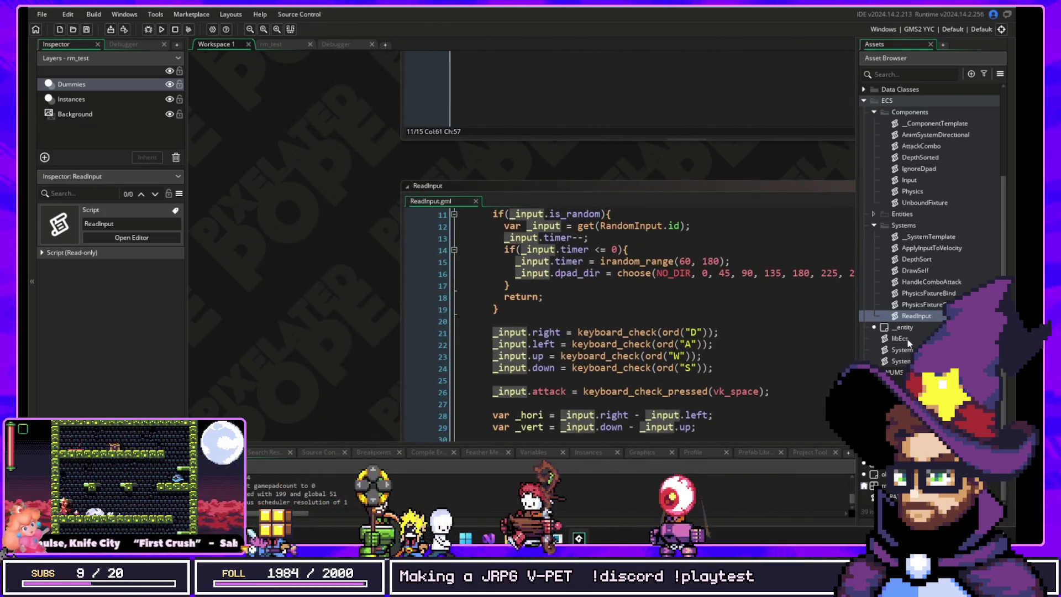
scroll(615, 287, "up", 5)
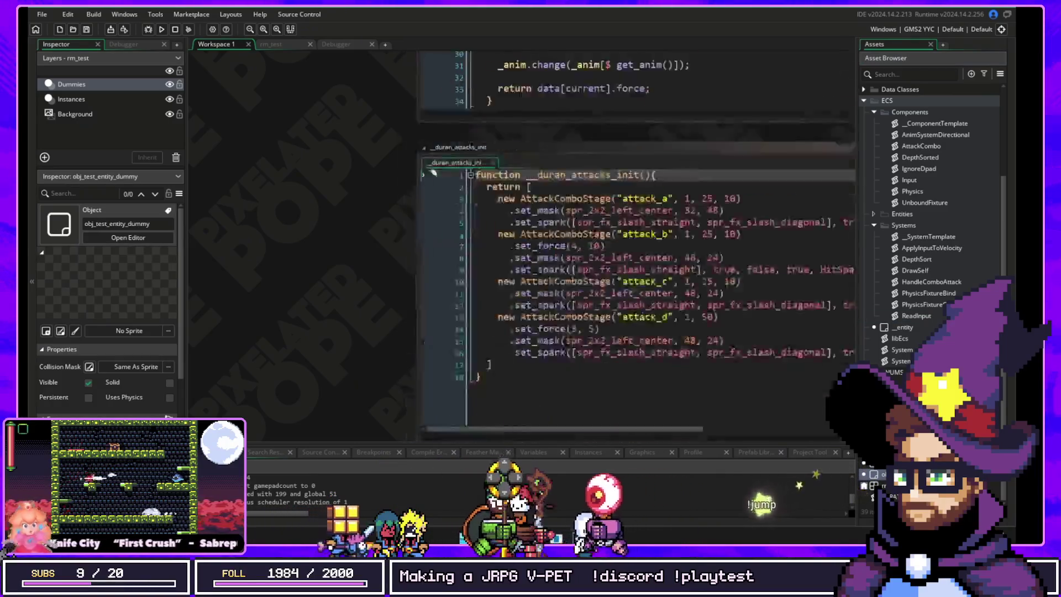
Step: Comment out the dummy's remove(Input.id) and set(new RandomInput()) lines, then run and close the ECS test
left_click(676, 172)
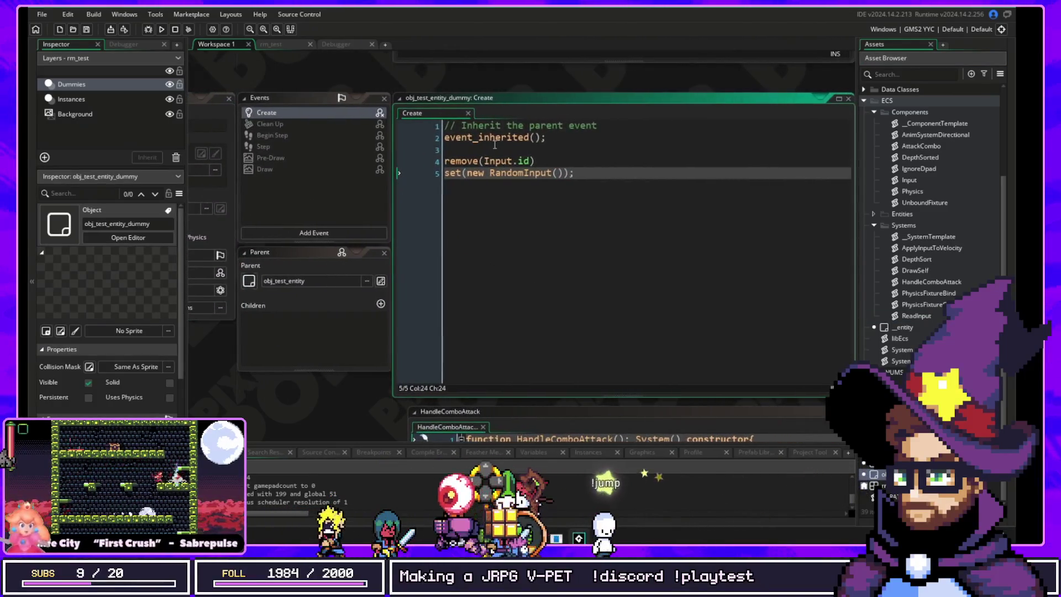
left_click(445, 161)
type("//")
key("Down")
key("Home")
type("//")
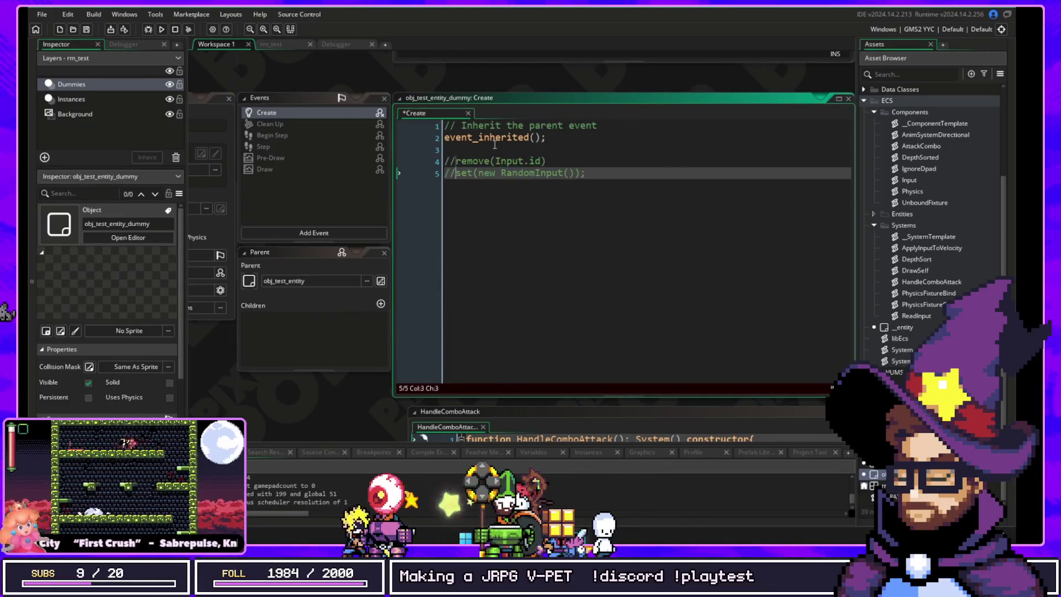
left_click(161, 31)
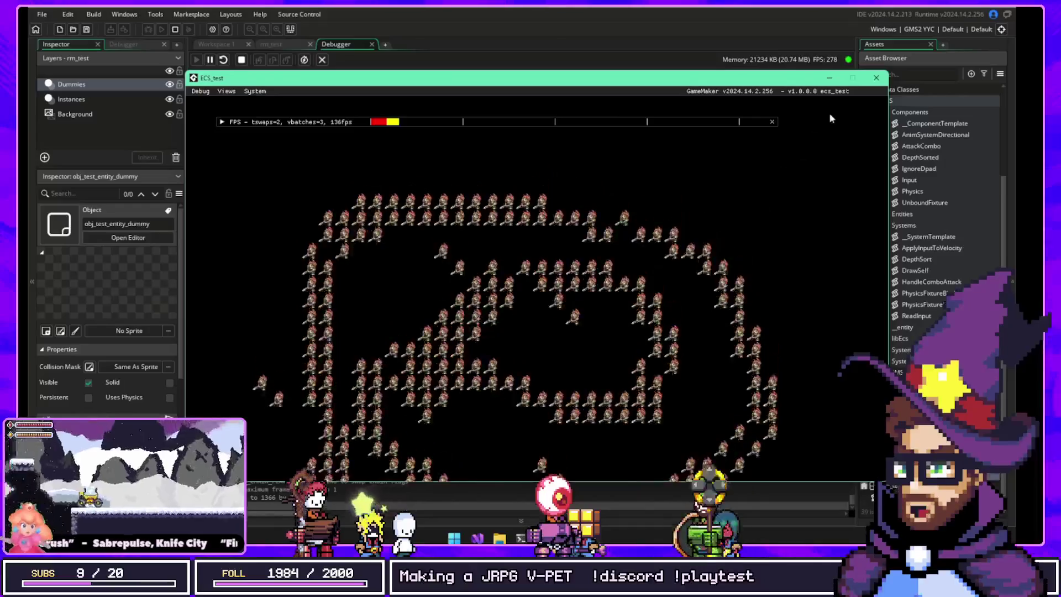
left_click(876, 78)
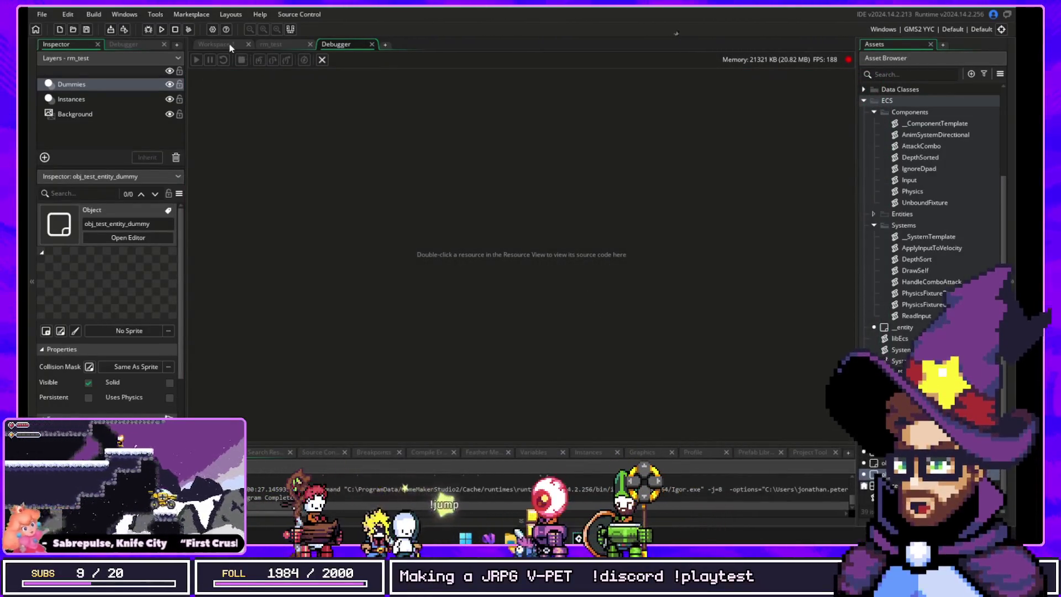
Step: Uncomment lines 4–5 of the dummy's Create event, restoring remove(Input.id) and set(new RandomInput())
left_click(229, 43)
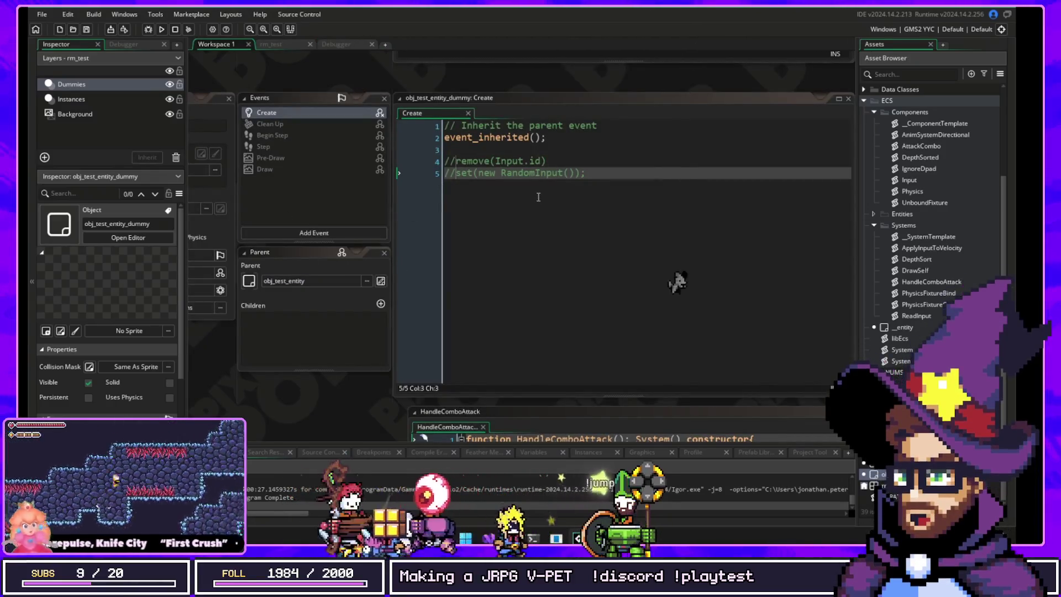
key("BackSpace")
key("BackSpace")
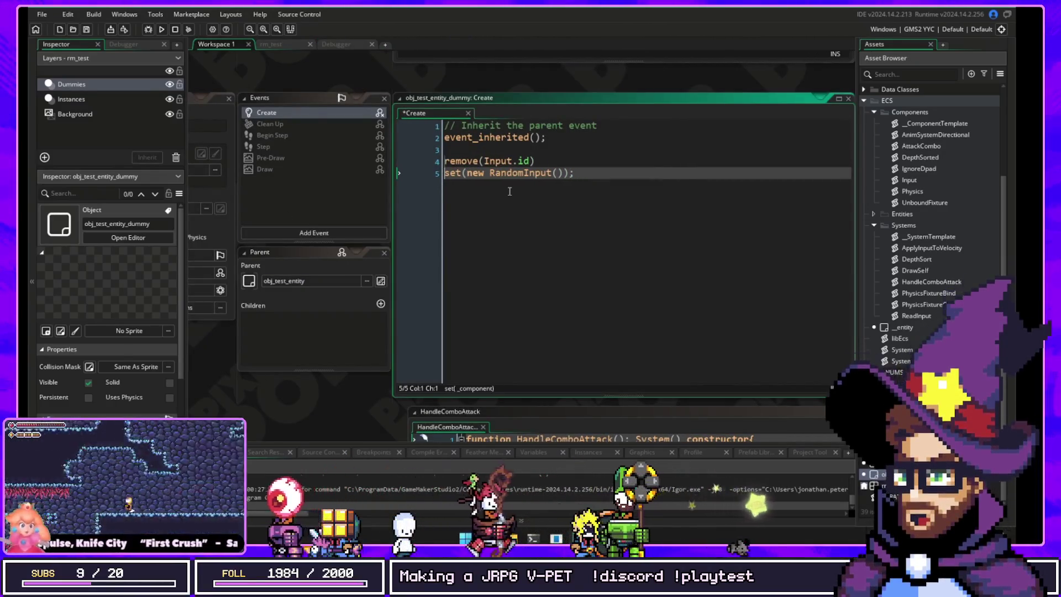
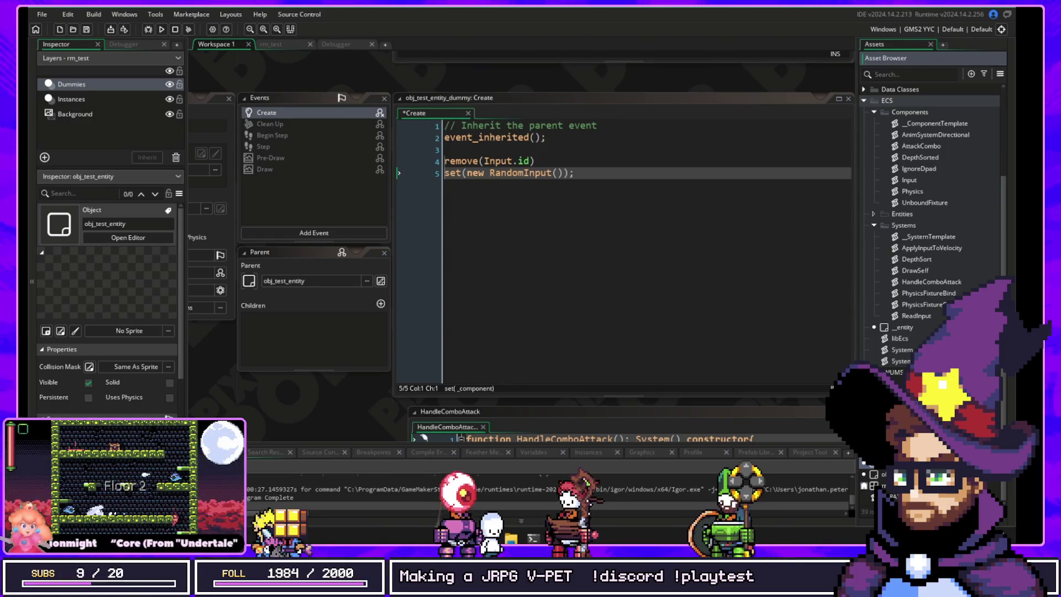
Step: Relaunch GameMaker from its taskbar jump list to reach the Welcome start page
right_click(578, 558)
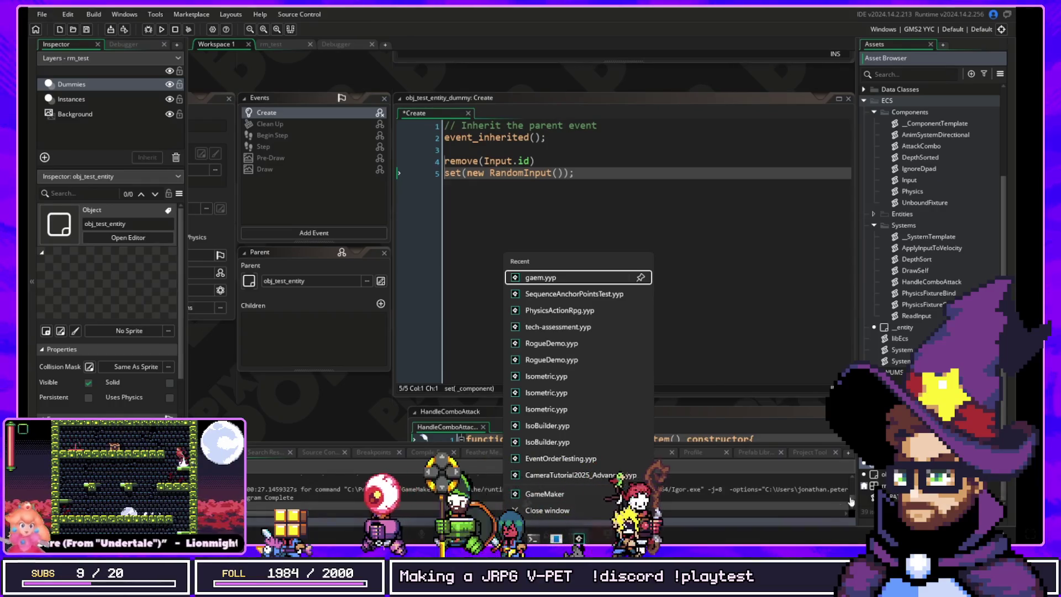
left_click(579, 538)
left_click(578, 539)
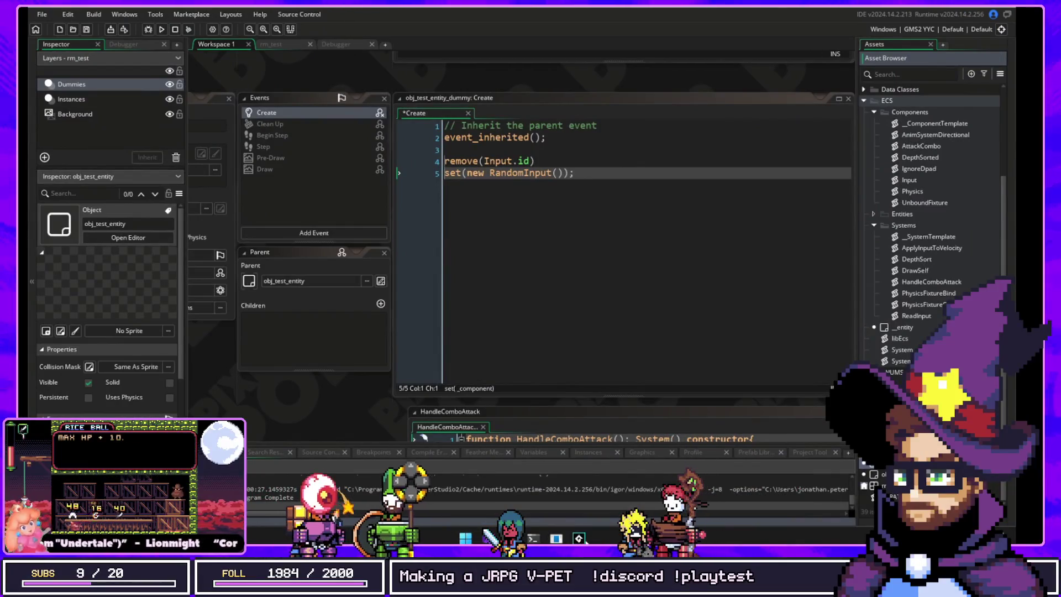
mouse_move(579, 538)
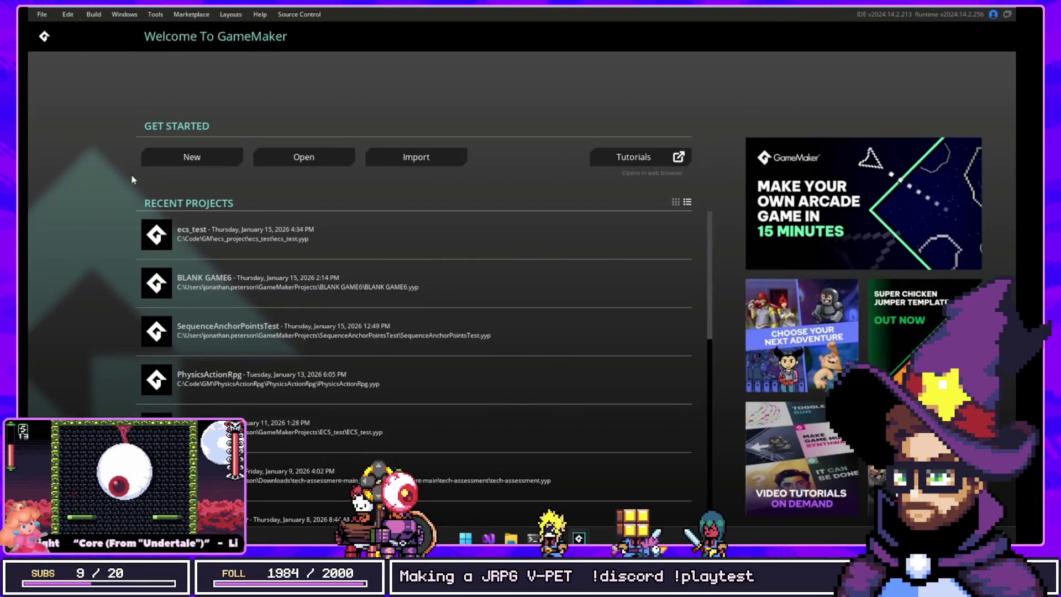
Step: Open the PhysicsActionRpg recent project, run the game, then bring up Game Options
left_click(220, 389)
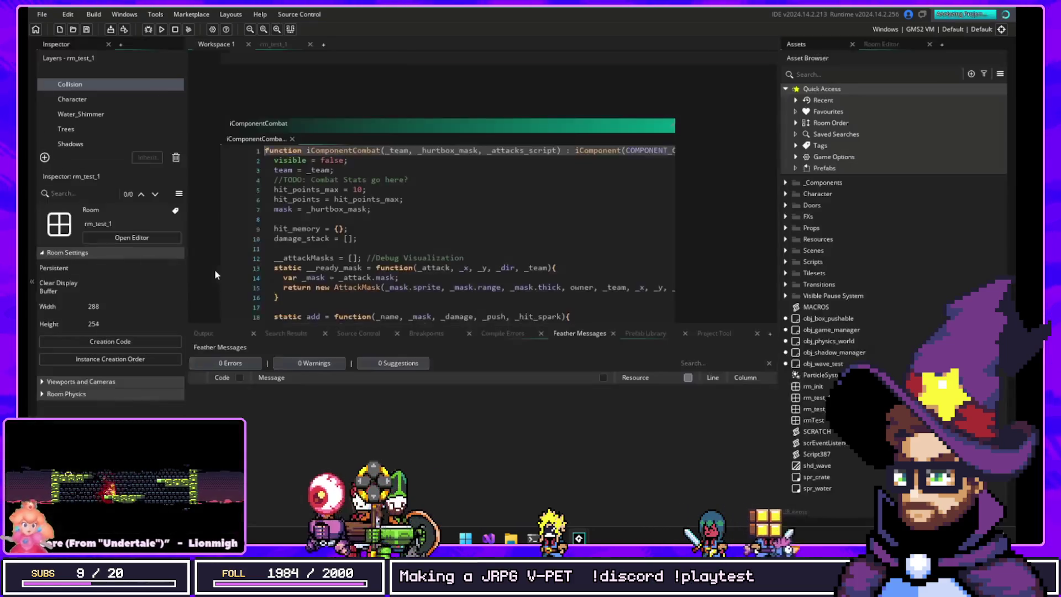
left_click(148, 31)
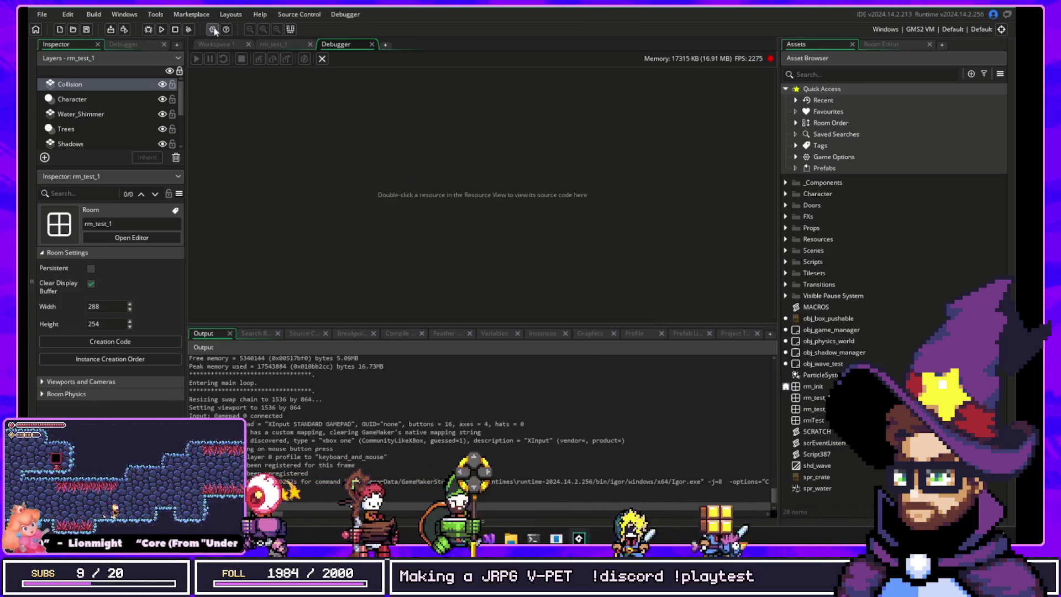
key("ctrl+shift+g")
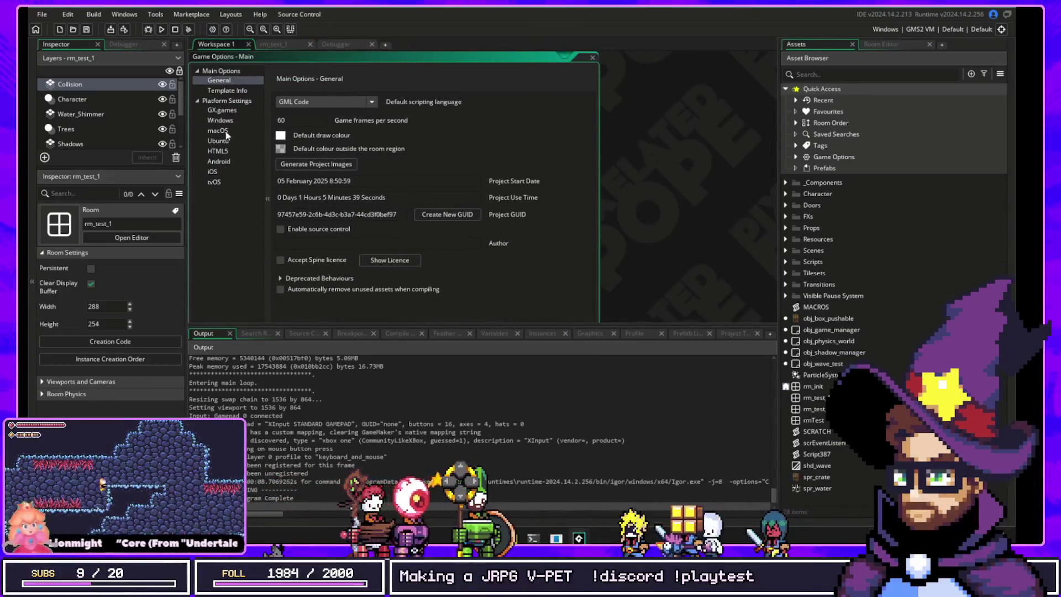
Step: Toggle the Borderless window option under Windows > Graphics in Game Options
left_click(220, 121)
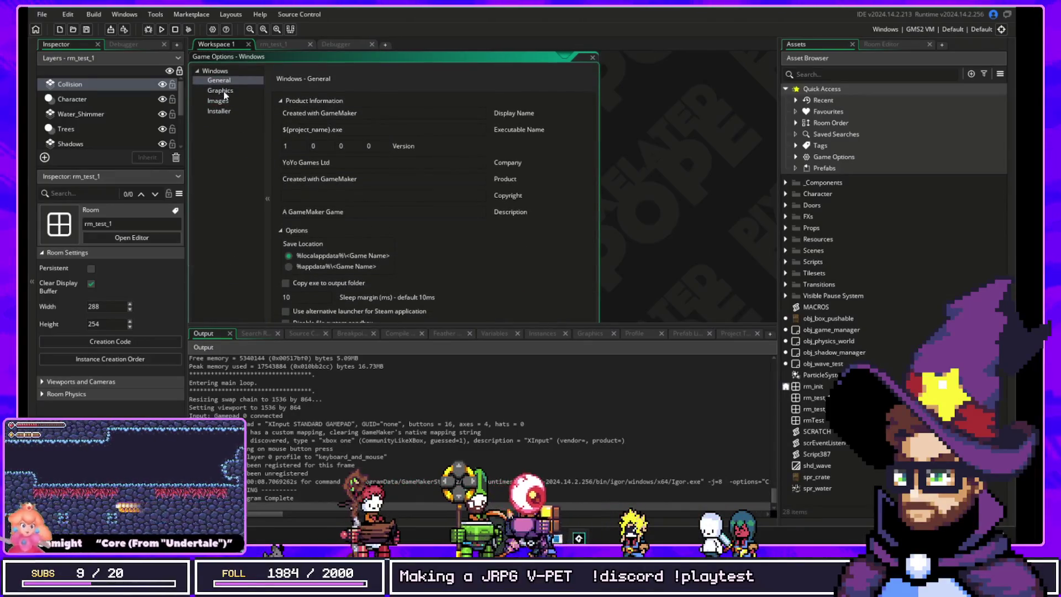
left_click(220, 90)
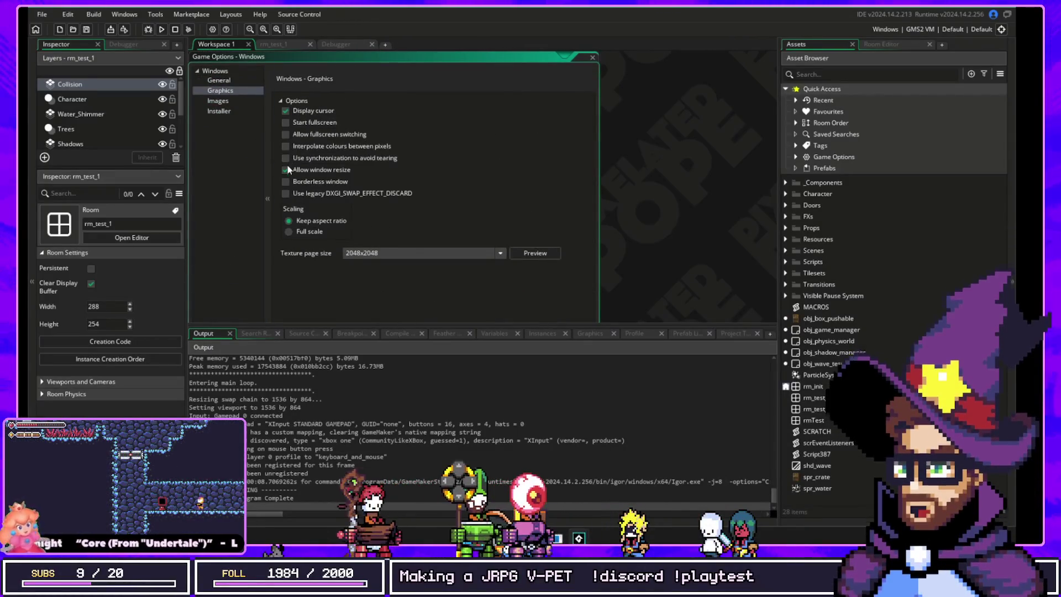
left_click(286, 182)
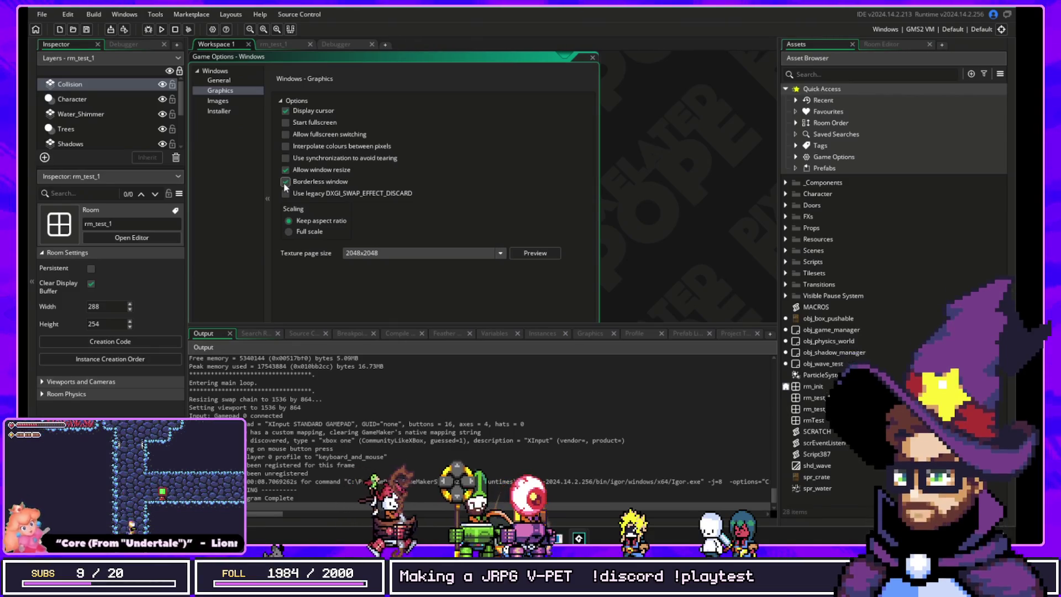
Step: Search assets for 'keyston' and open the obj_keystone_manager object
key("ctrl+t")
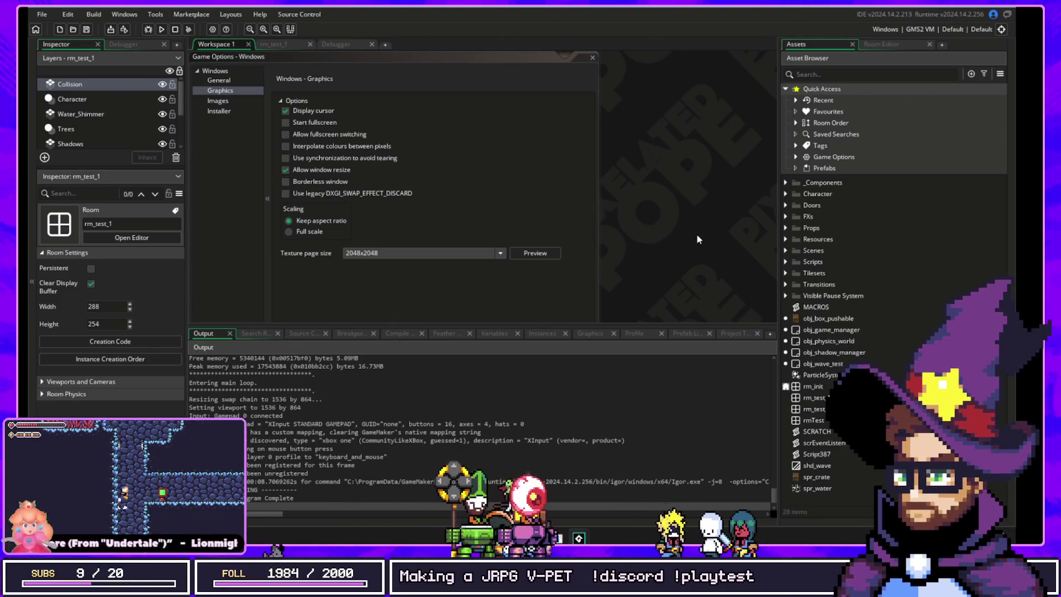
type("keyston")
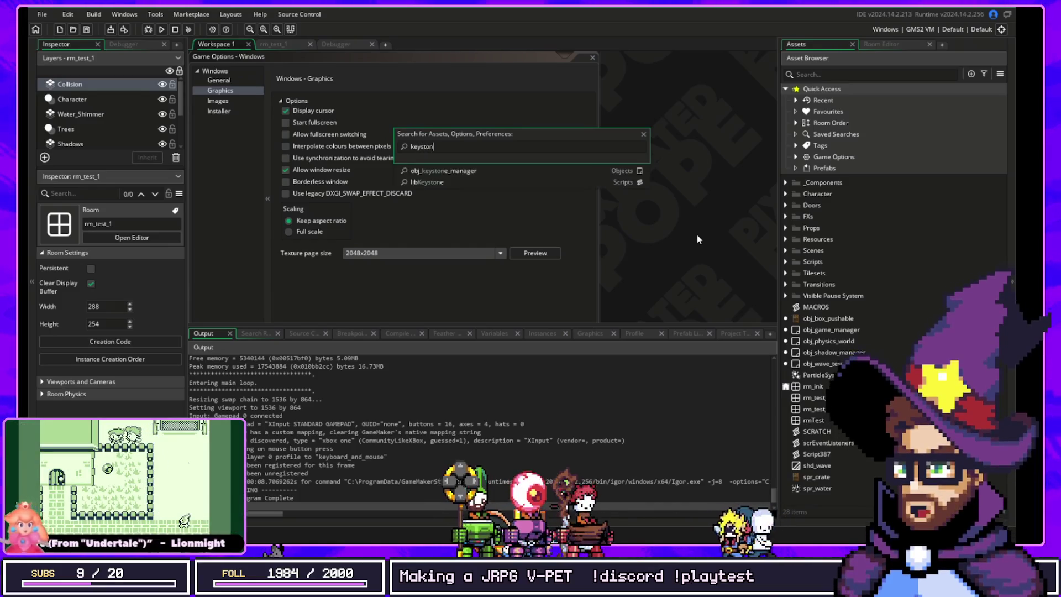
left_click(488, 174)
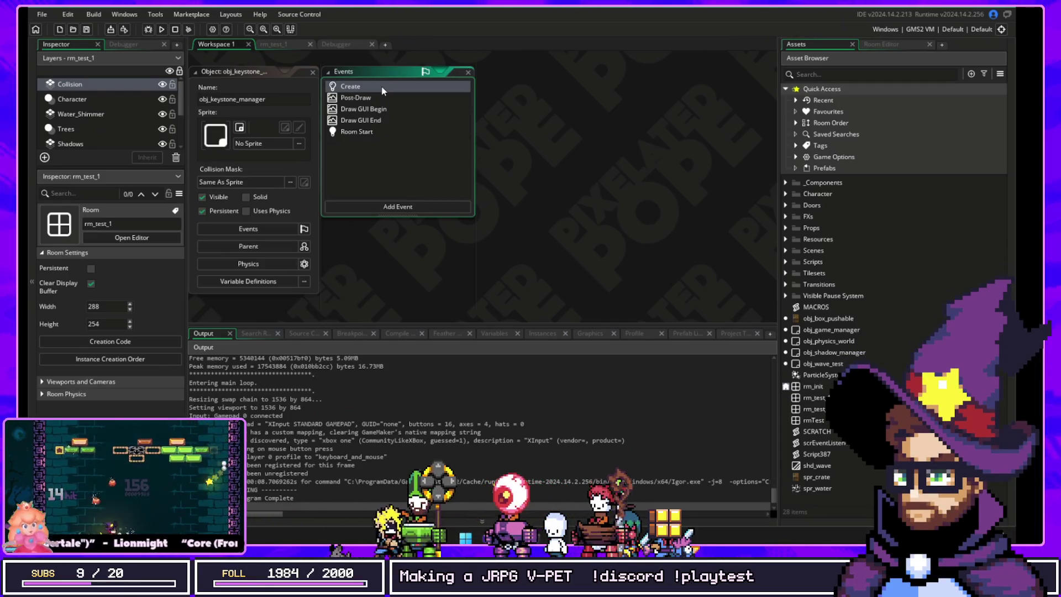
Step: Change line 8 of the Create event from true to false, then start a debug run
double_click(382, 88)
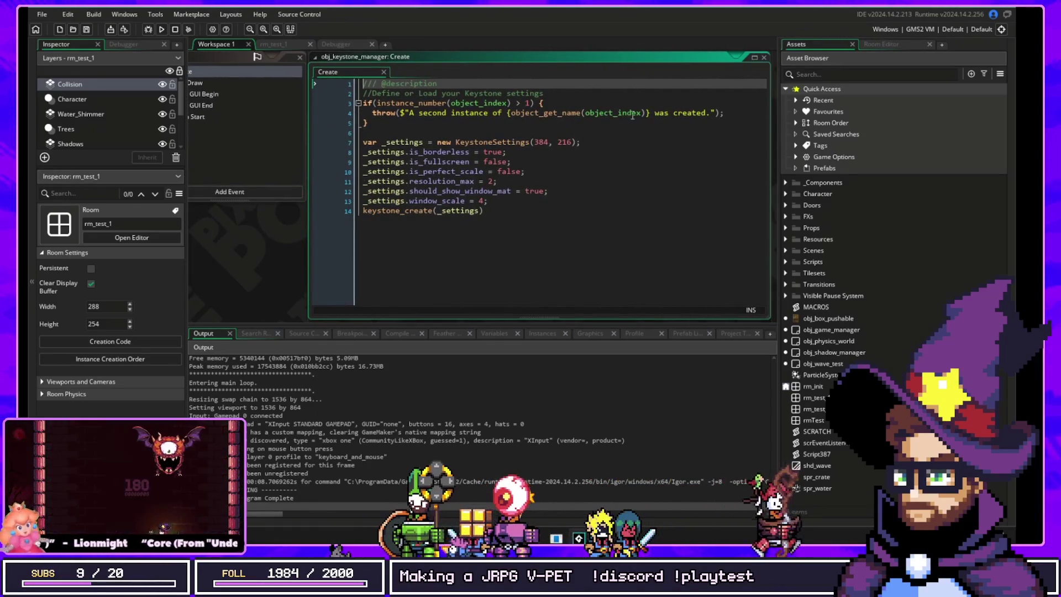
double_click(493, 151)
type("f")
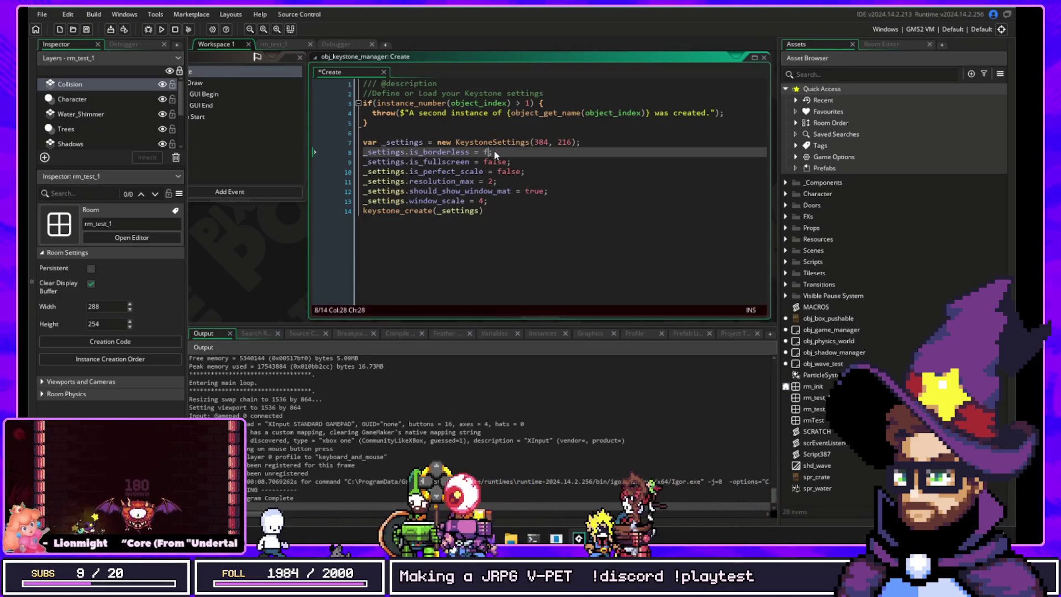
type("alse")
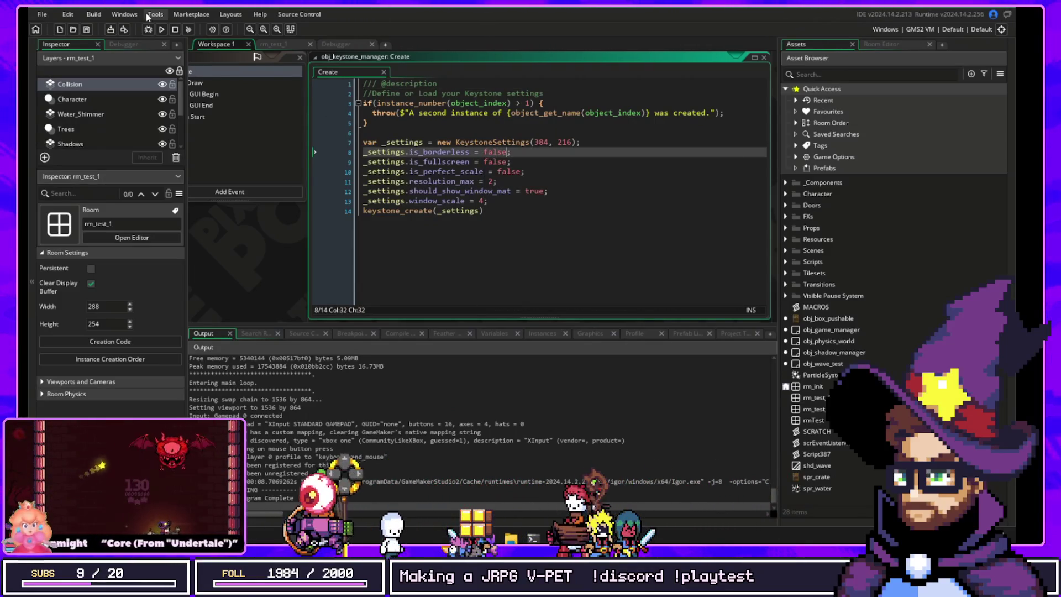
left_click(149, 29)
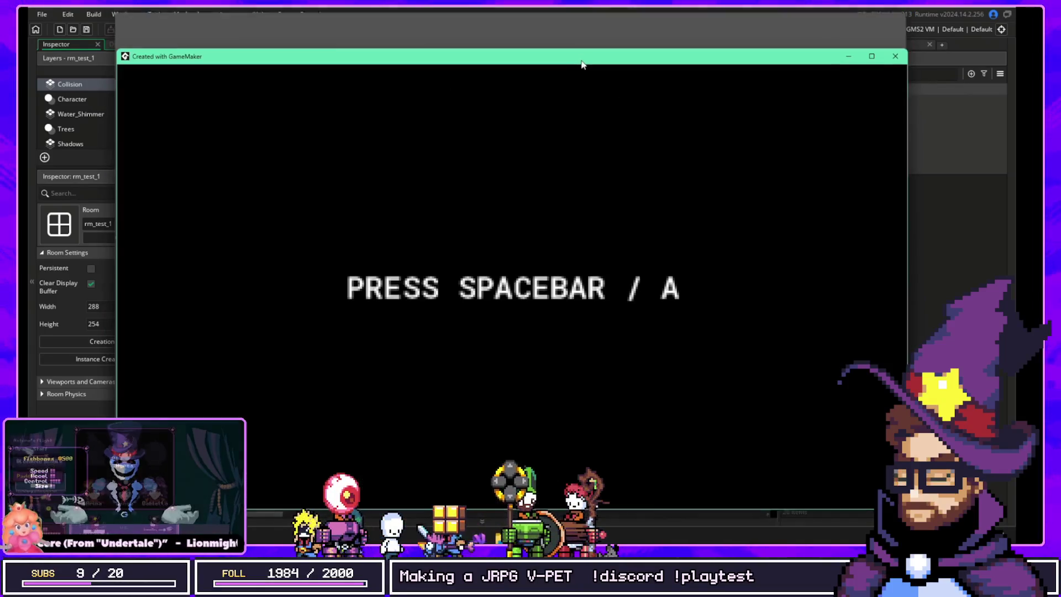
Step: Reposition the game window and resume execution past the breakpoint
left_click_drag(581, 61, 588, 59)
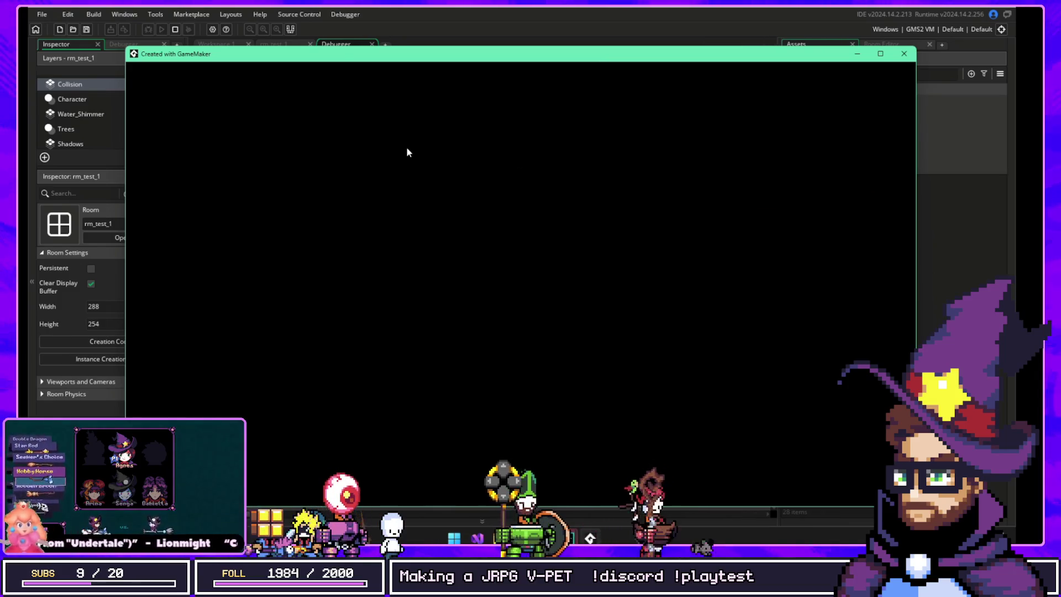
left_click_drag(433, 58, 423, 59)
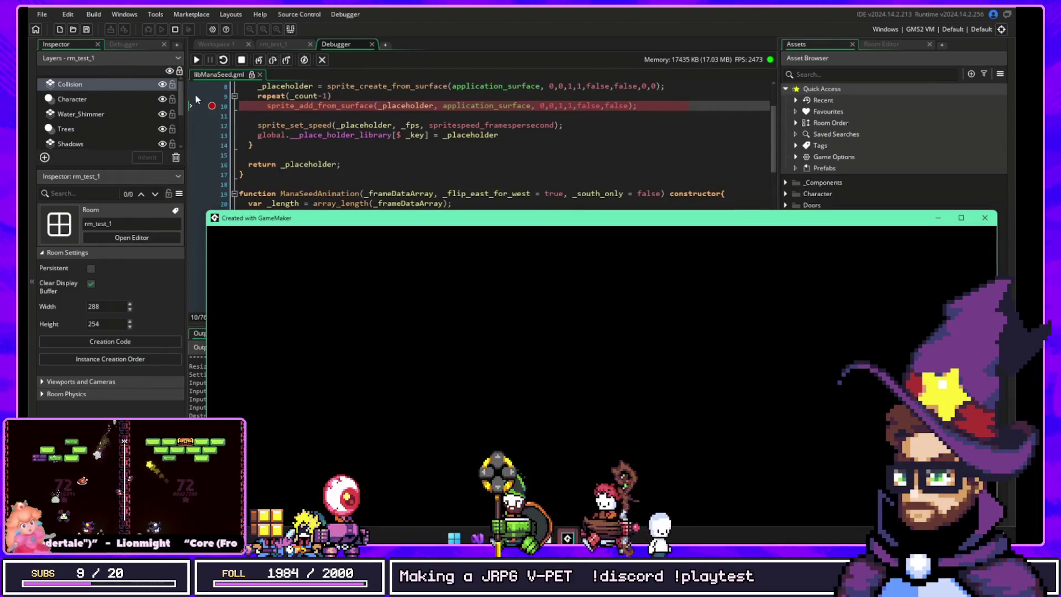
left_click(211, 105)
key("F5")
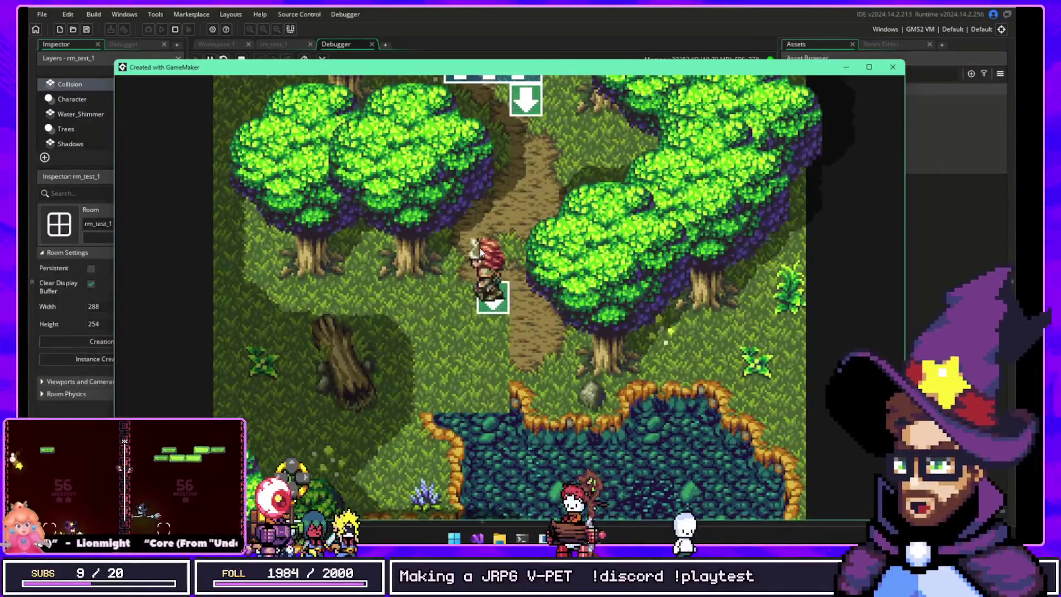
Step: Walk the hero around the forest path and up through the top exit
key("Left")
key("Down")
key("Right")
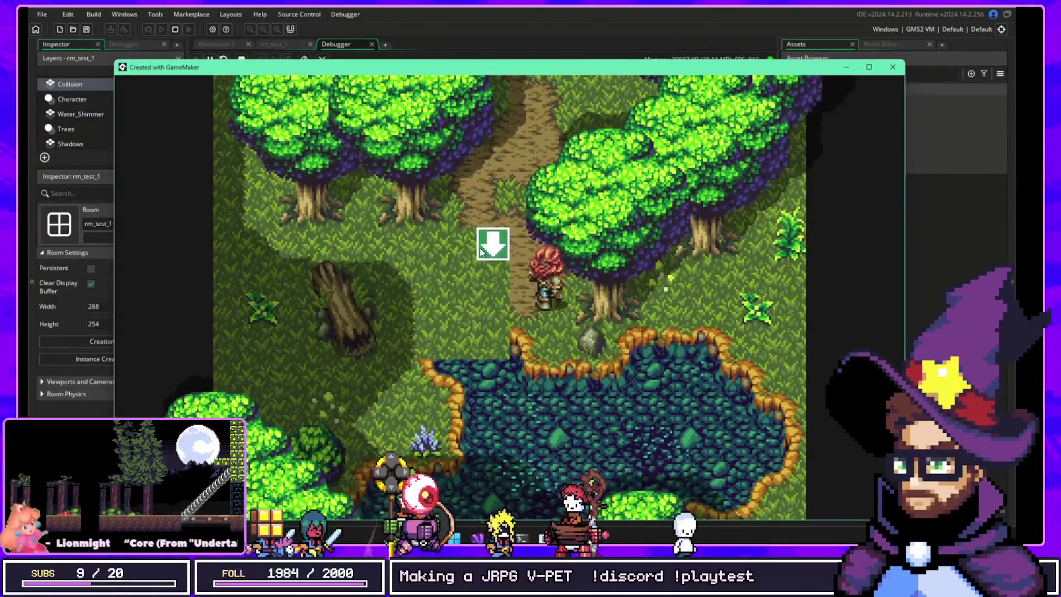
key("Up")
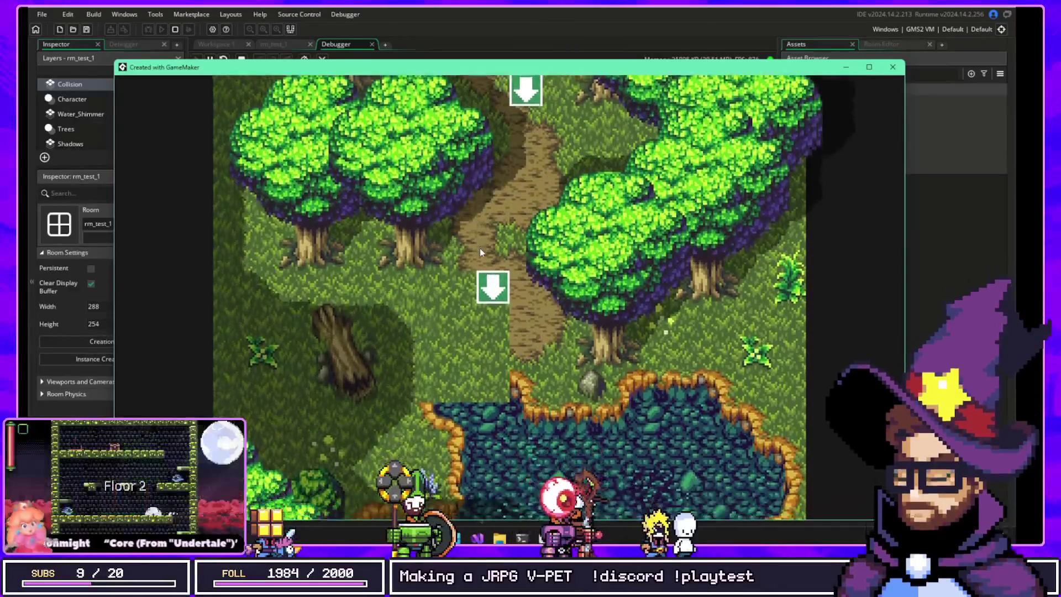
key("Down")
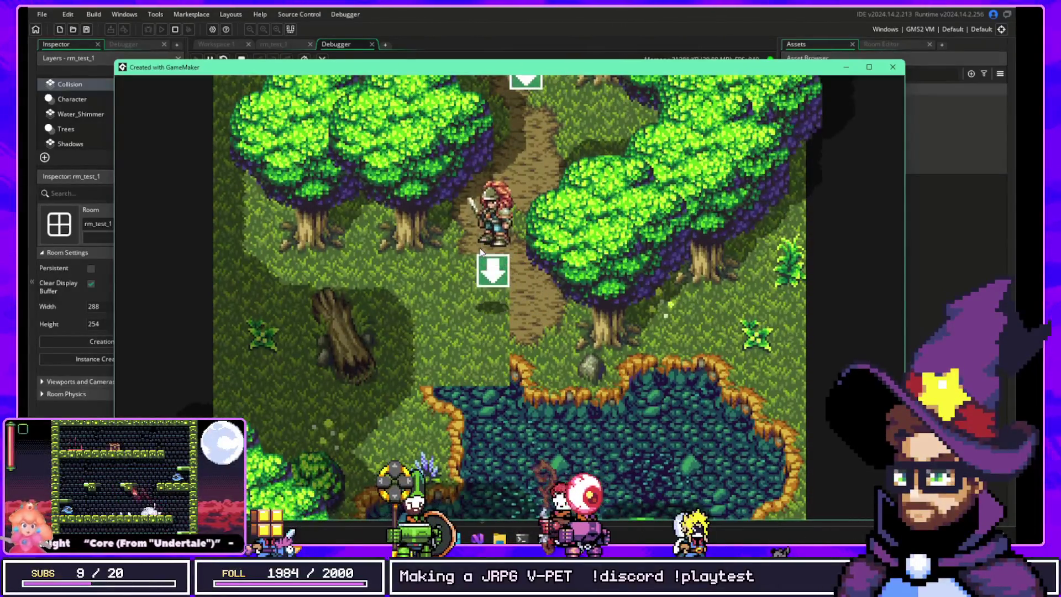
key("Up")
key("Right")
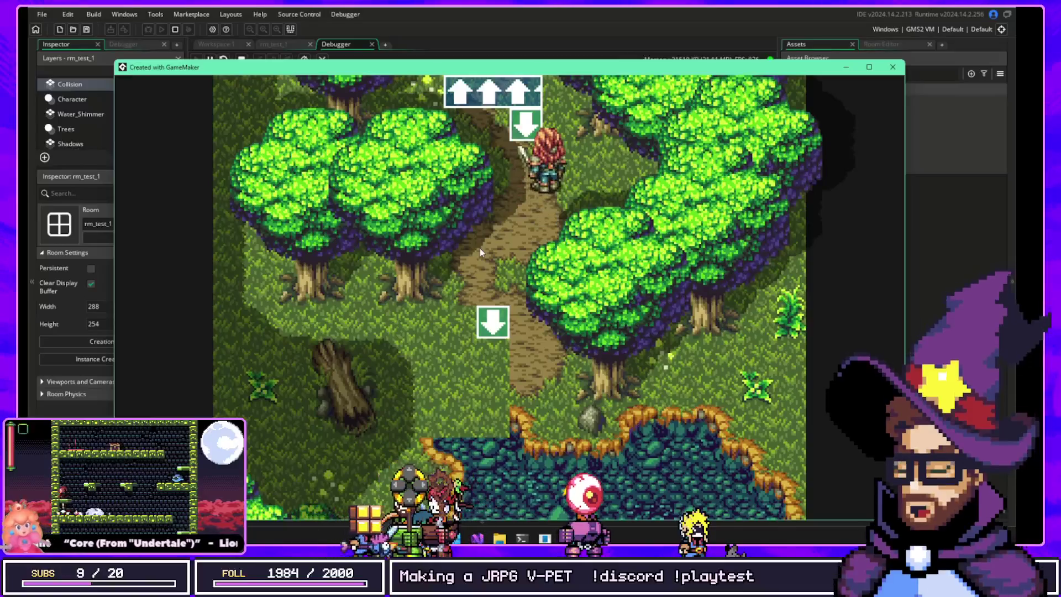
key("Down")
key("Left")
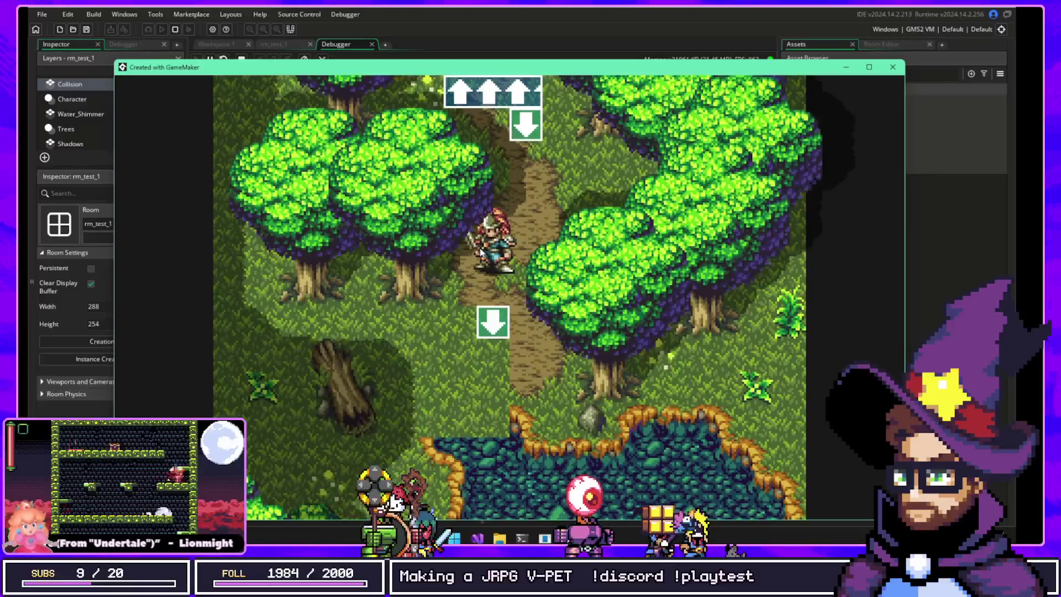
key("Down")
key("Left")
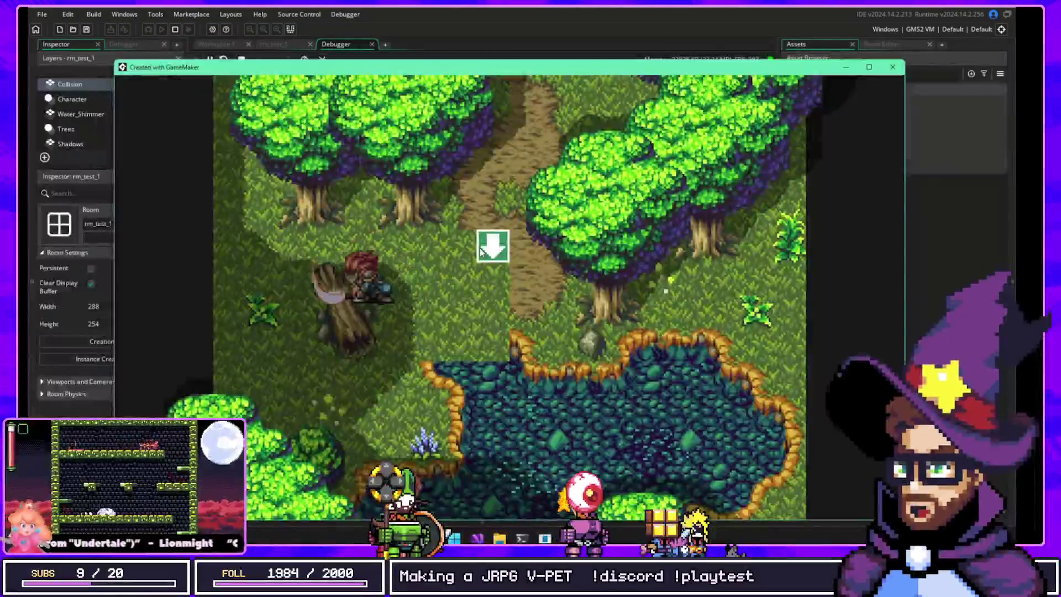
key("Right")
key("Up")
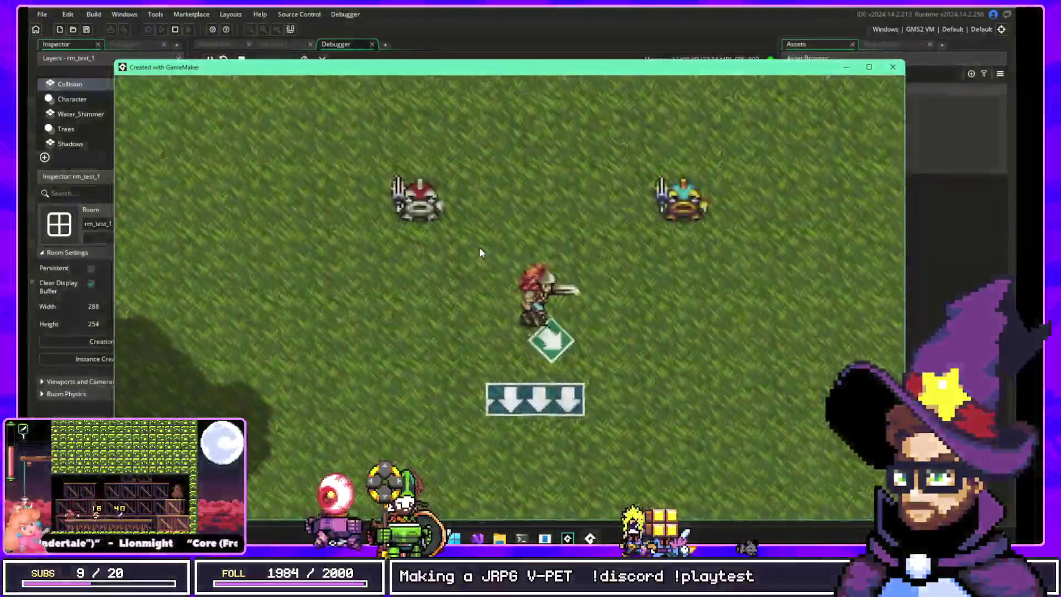
Step: Fight the yellow and nearby enemies with the sword while moving across the grass field
key("Up")
key("Right")
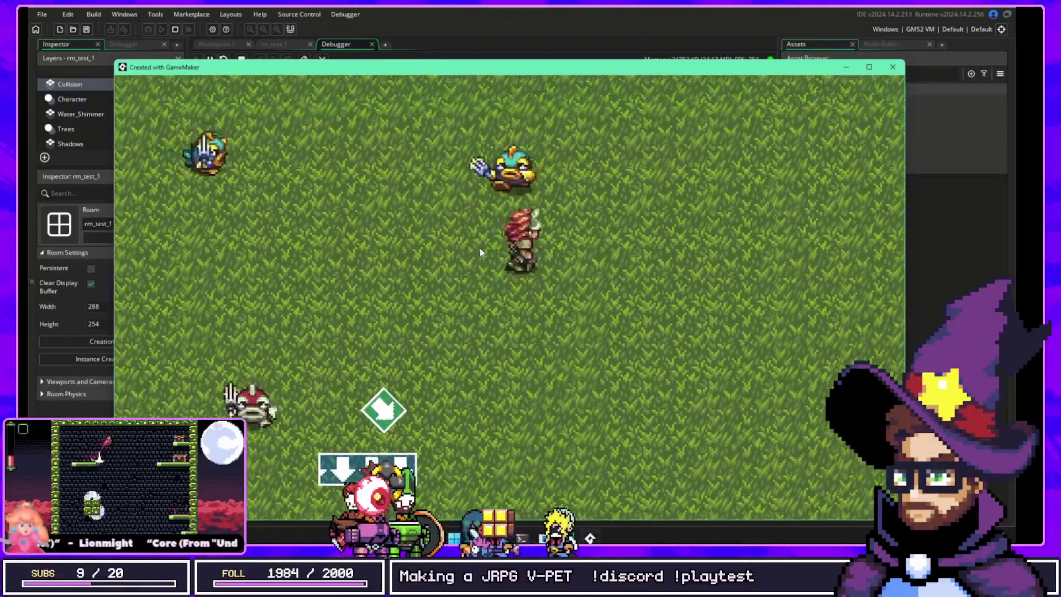
key("Right")
key("Left")
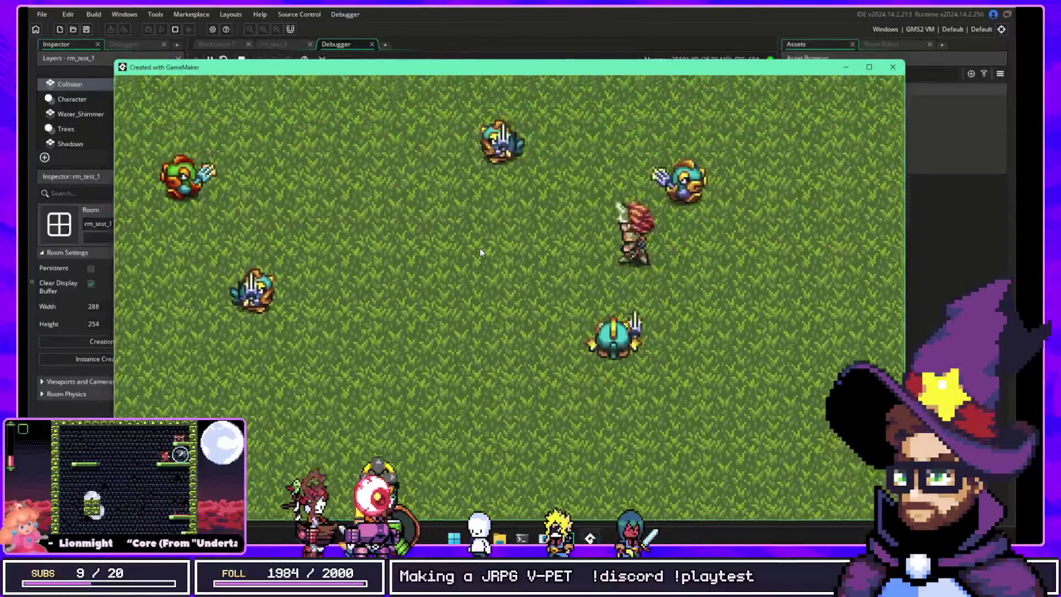
key("Down")
key("Left")
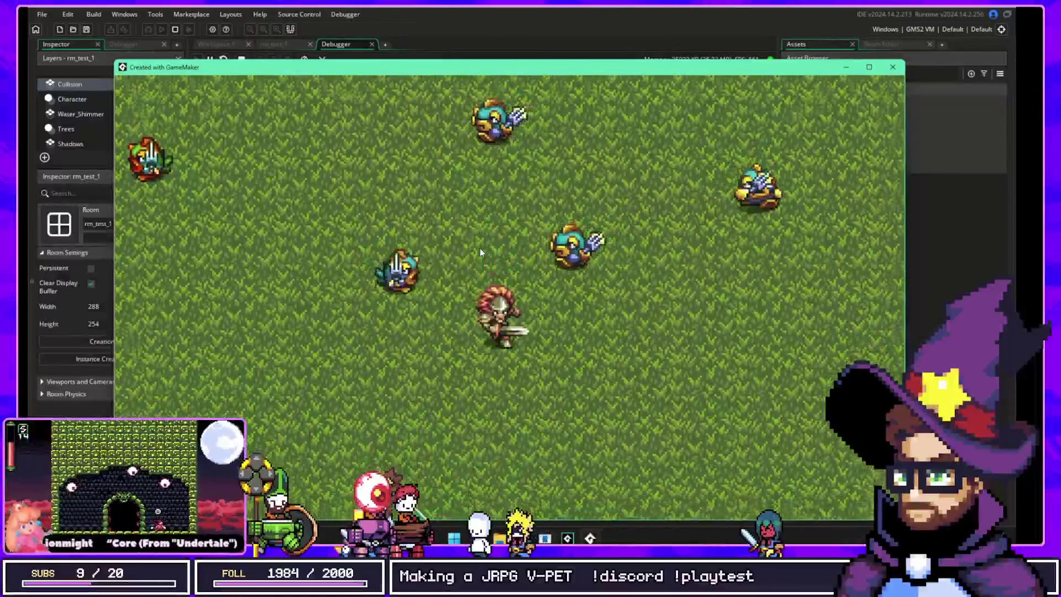
key("Left")
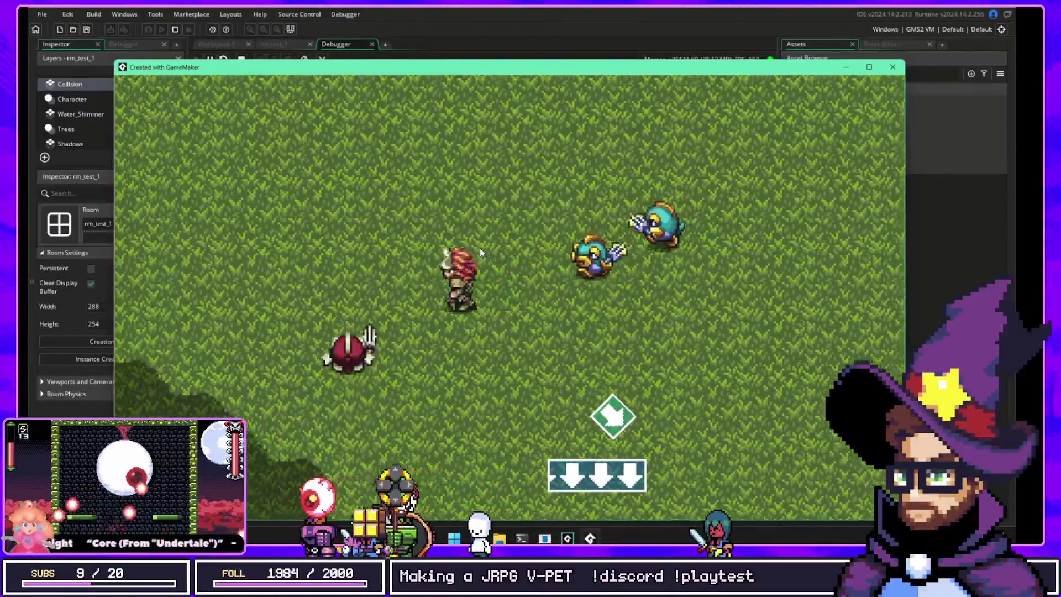
key("Up")
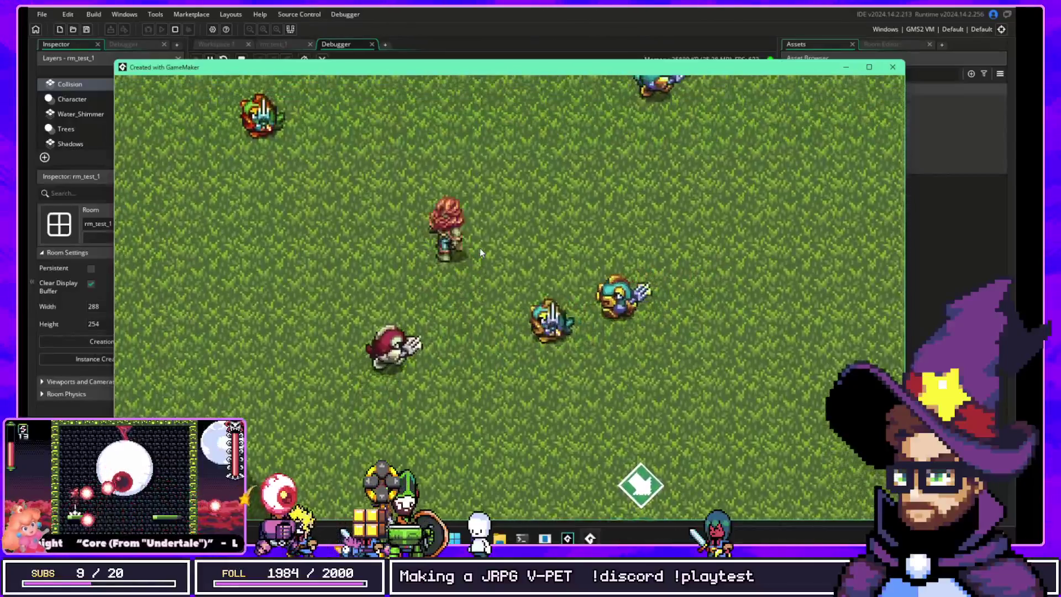
key("Right")
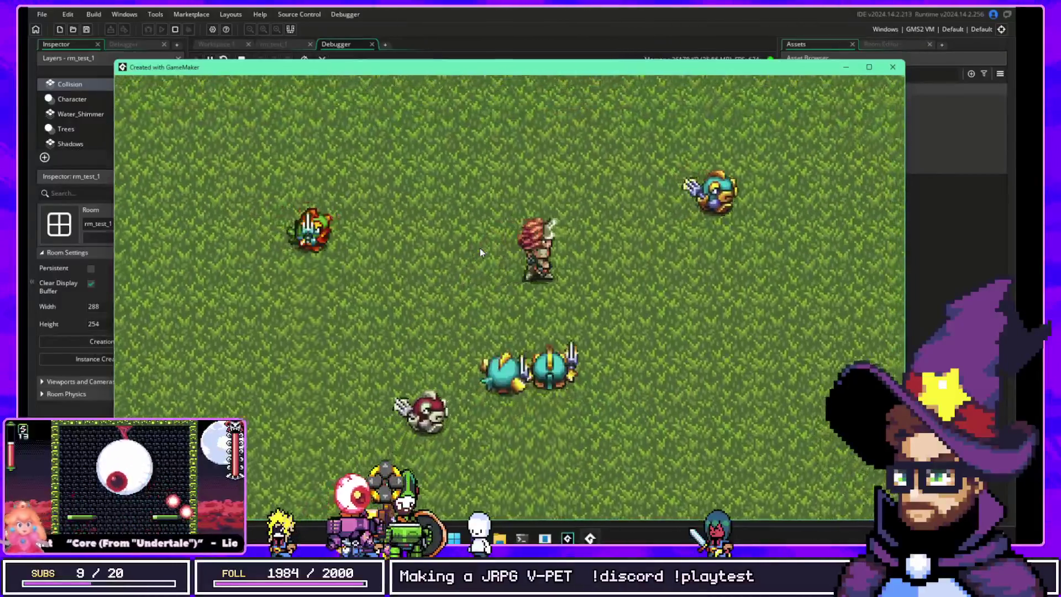
key("Left")
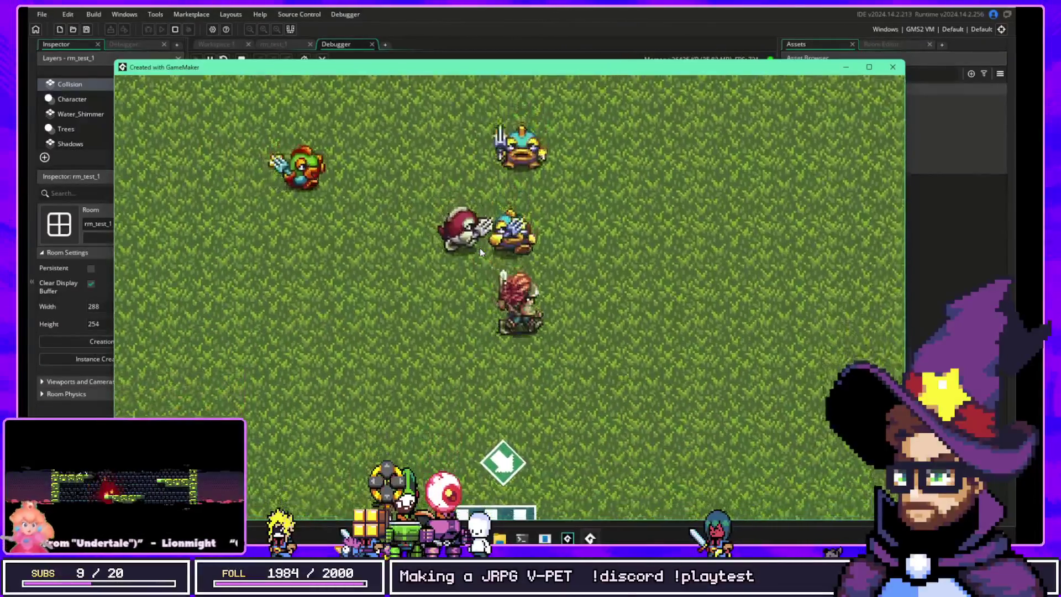
Step: Walk between the grass field and forest through the bottom and top exits, ending in the forest
key("Down")
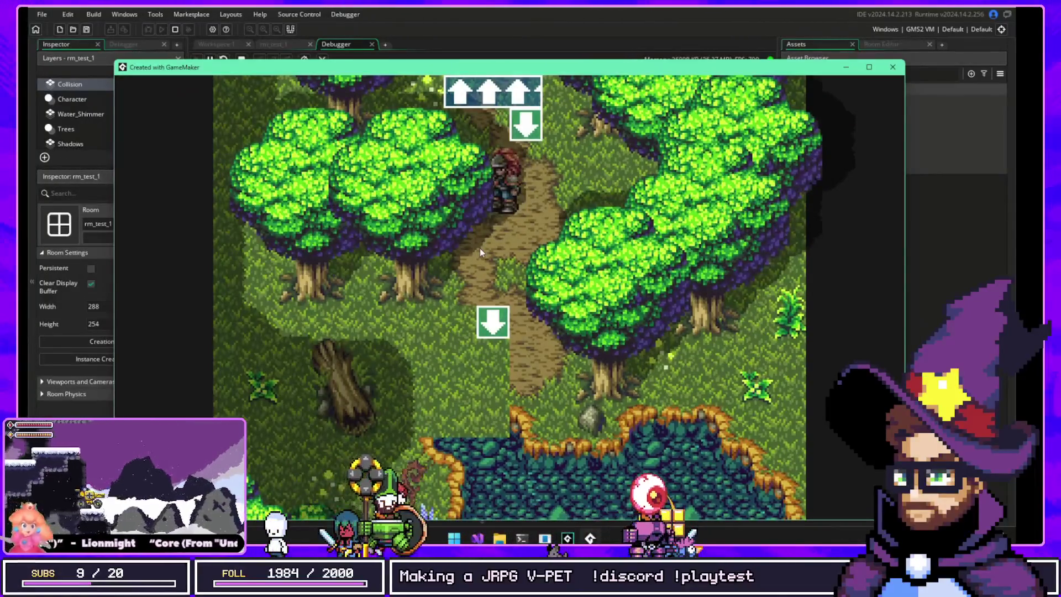
key("Up")
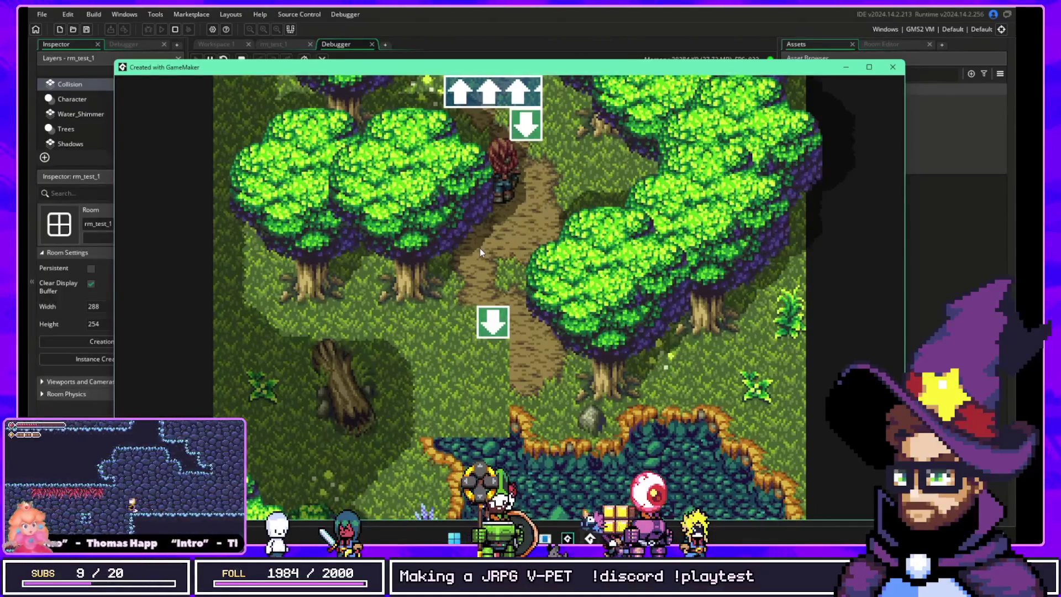
key("Up")
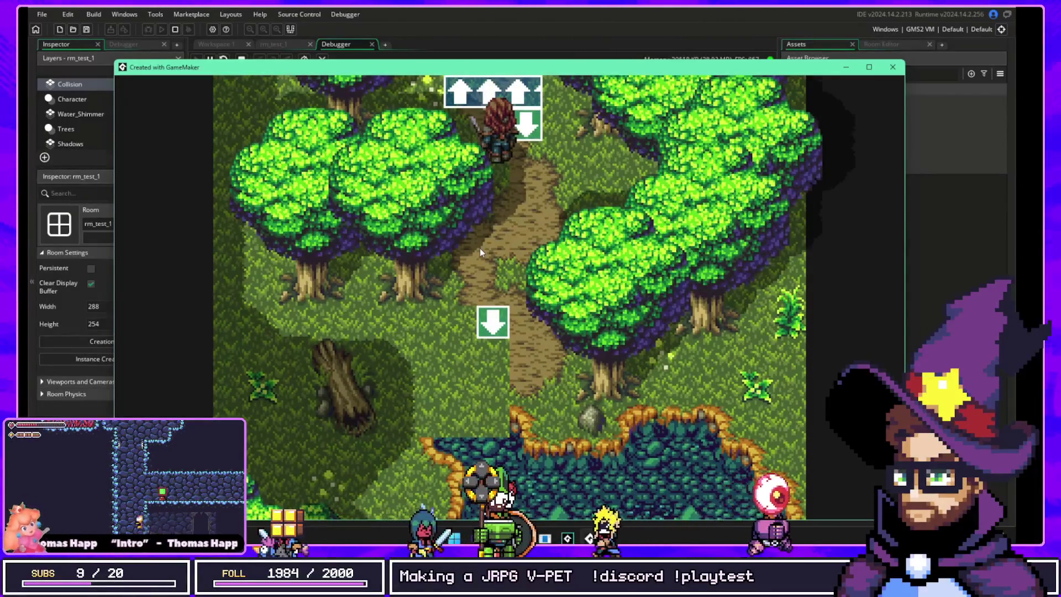
key("Up")
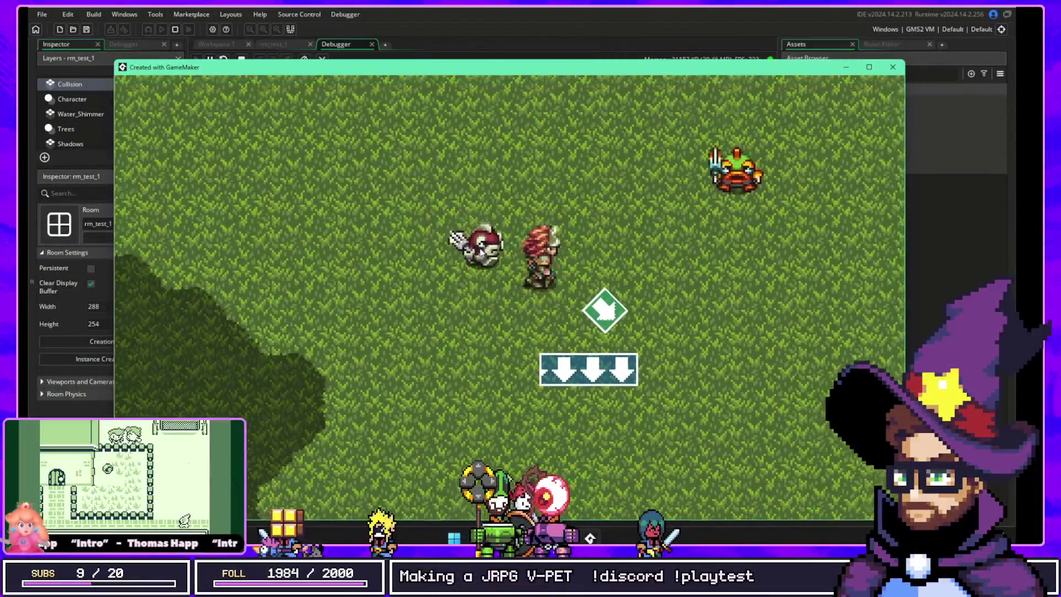
key("Down")
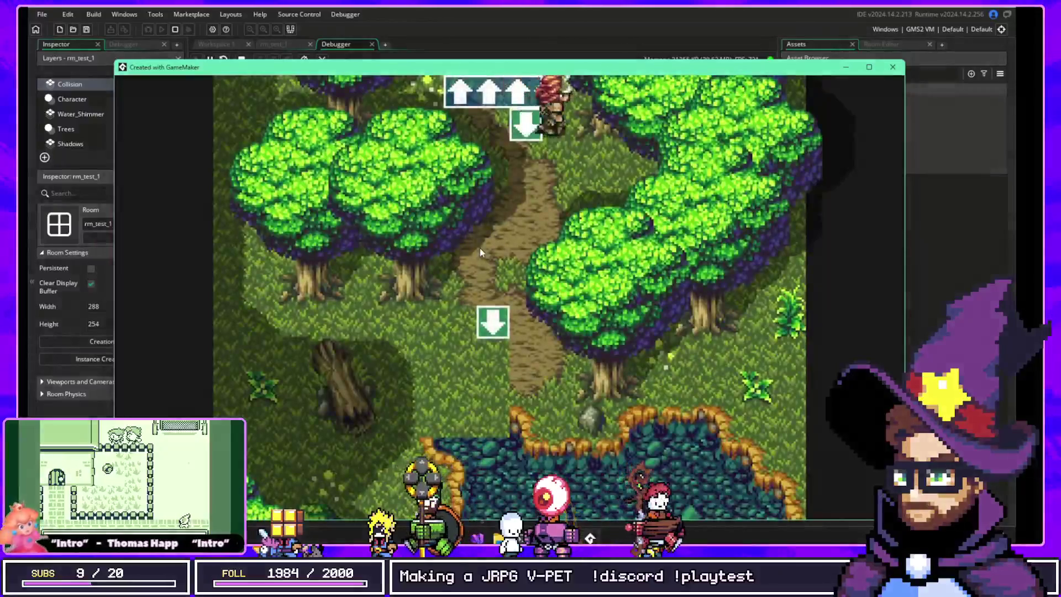
key("Left")
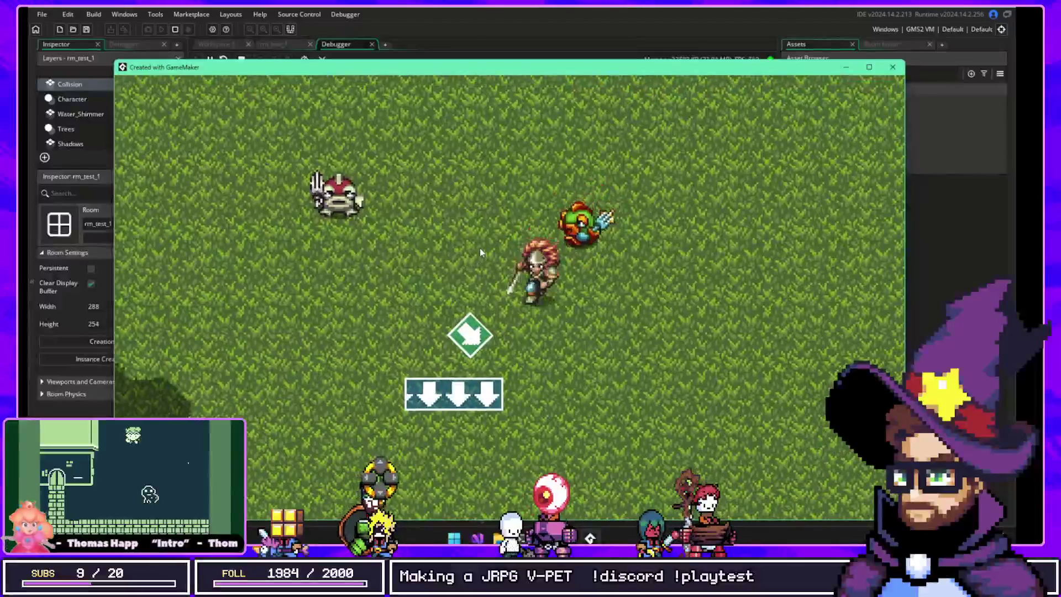
key("Right")
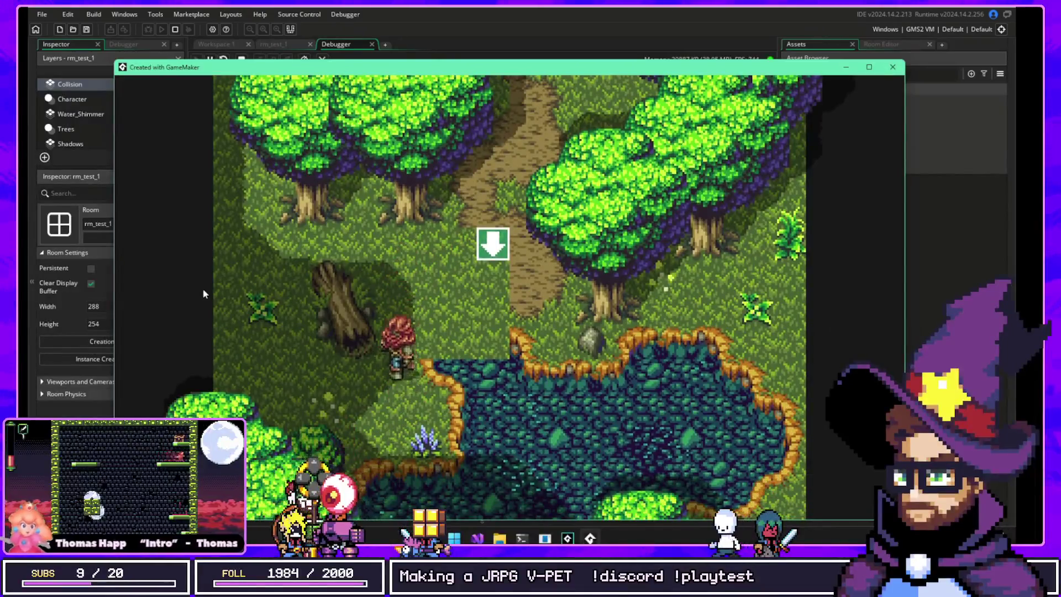
key("Up")
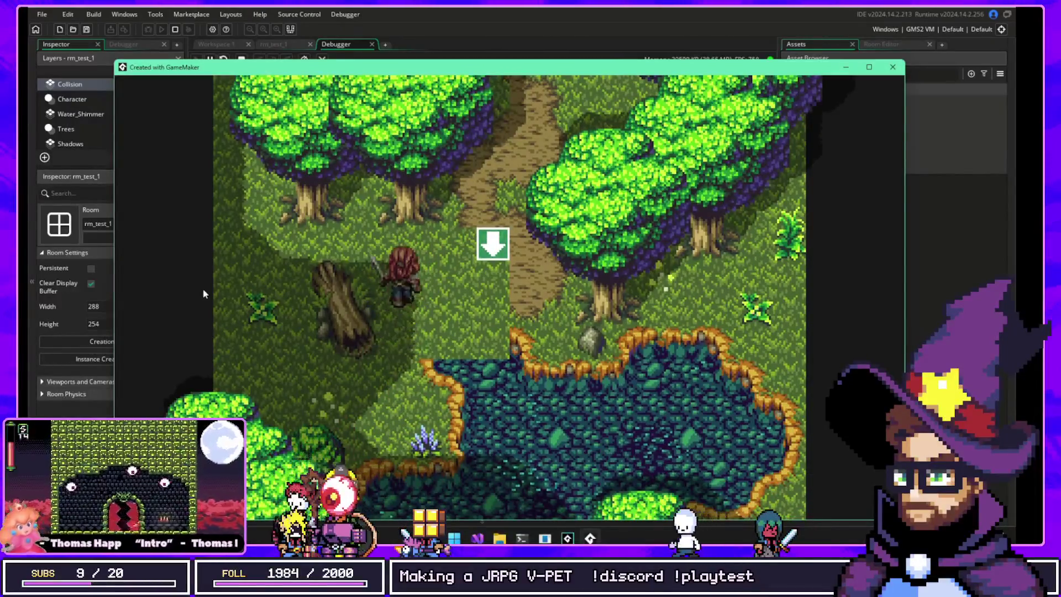
Step: Walk the hero around the forest trees, central path and fallen log
key("Up")
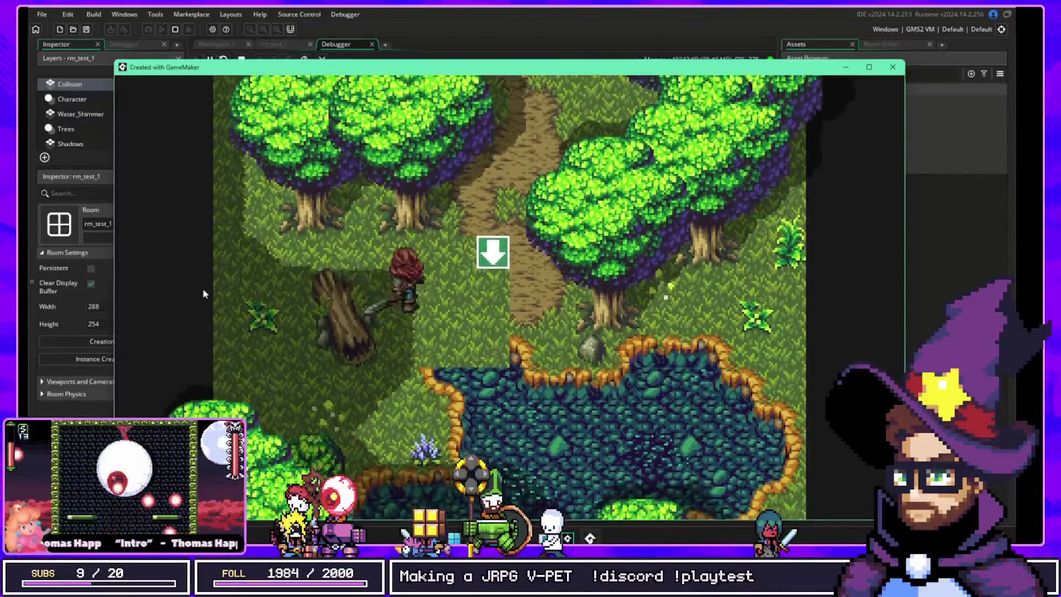
key("Left")
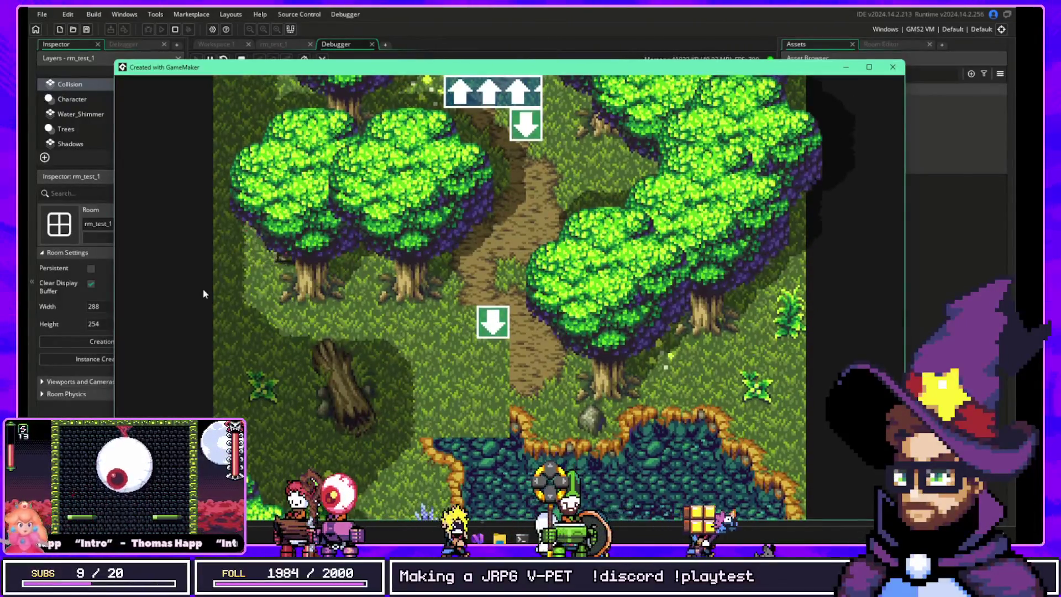
key("Right")
key("Down")
key("Down")
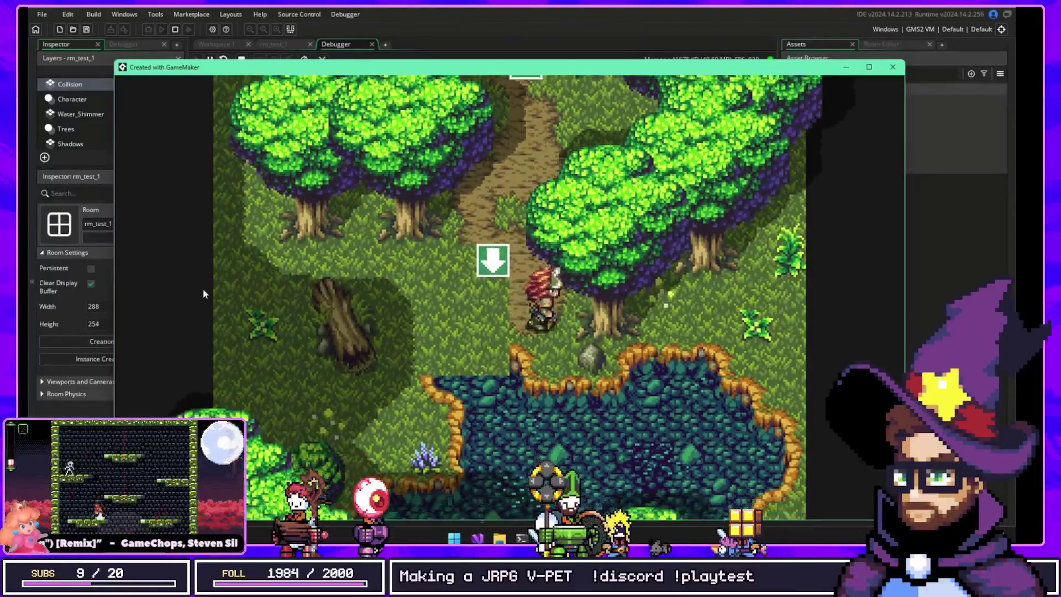
key("Right")
key("Up")
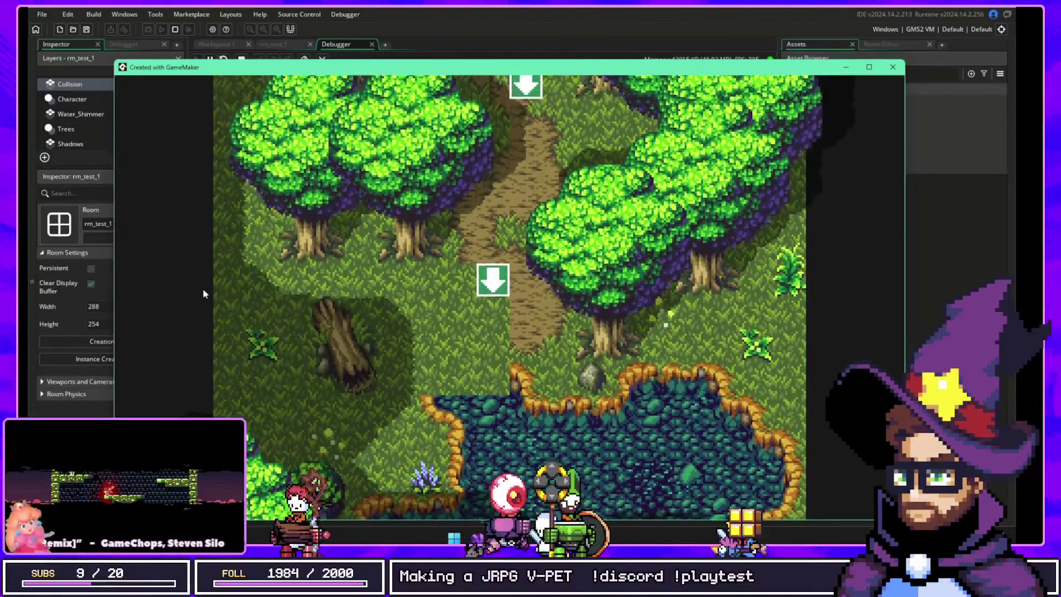
key("Right")
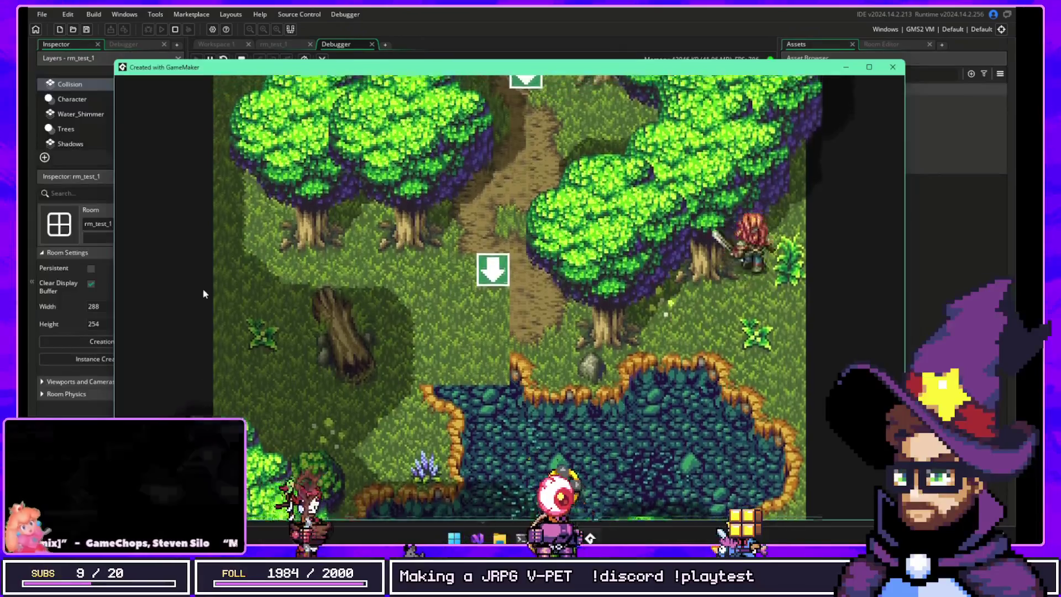
key("Up")
key("Left")
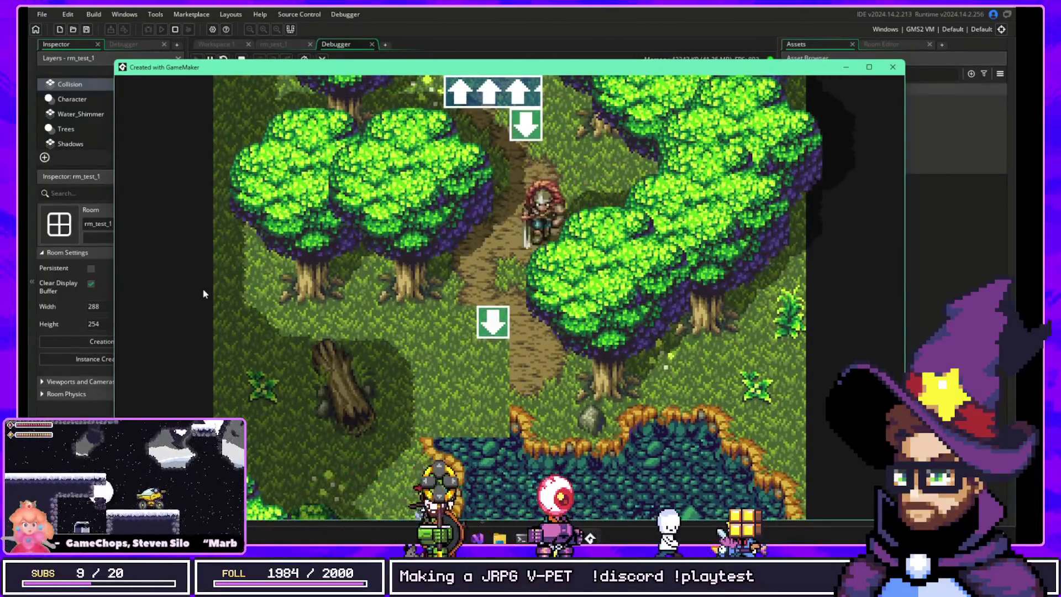
key("Down")
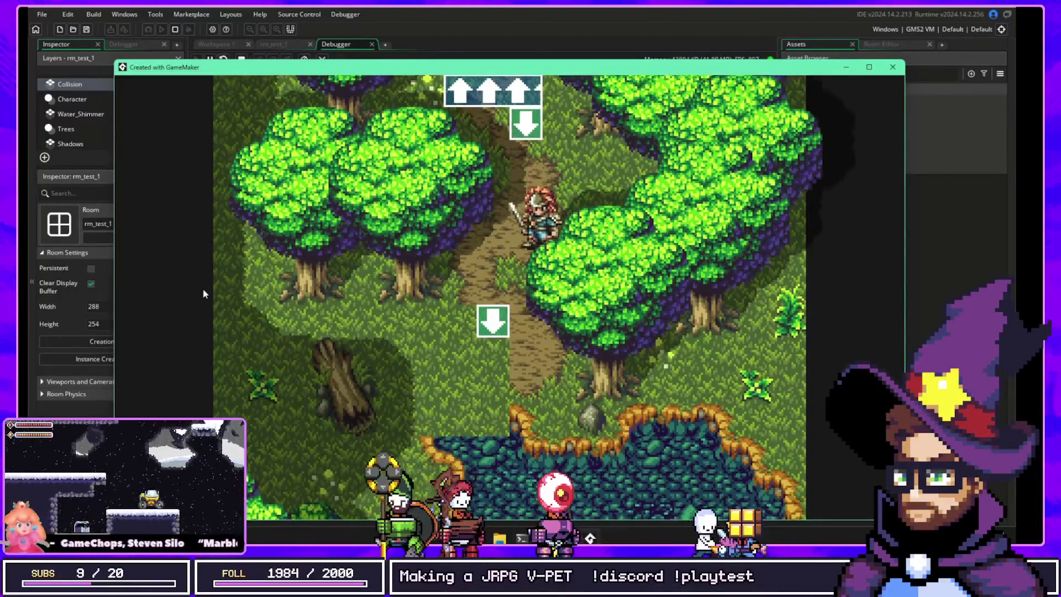
key("Left")
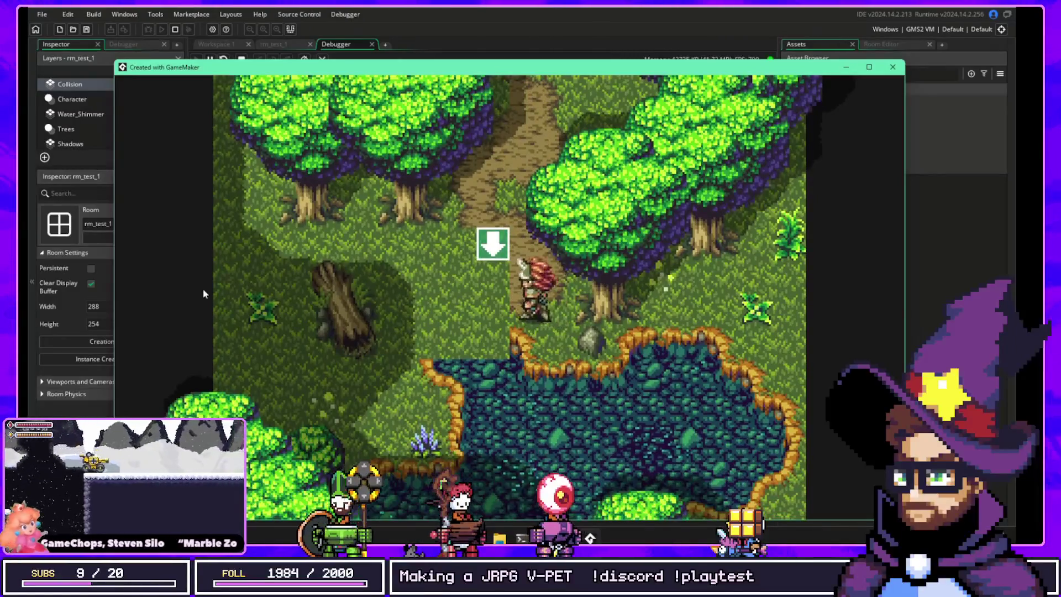
key("Up")
key("Down")
key("Right")
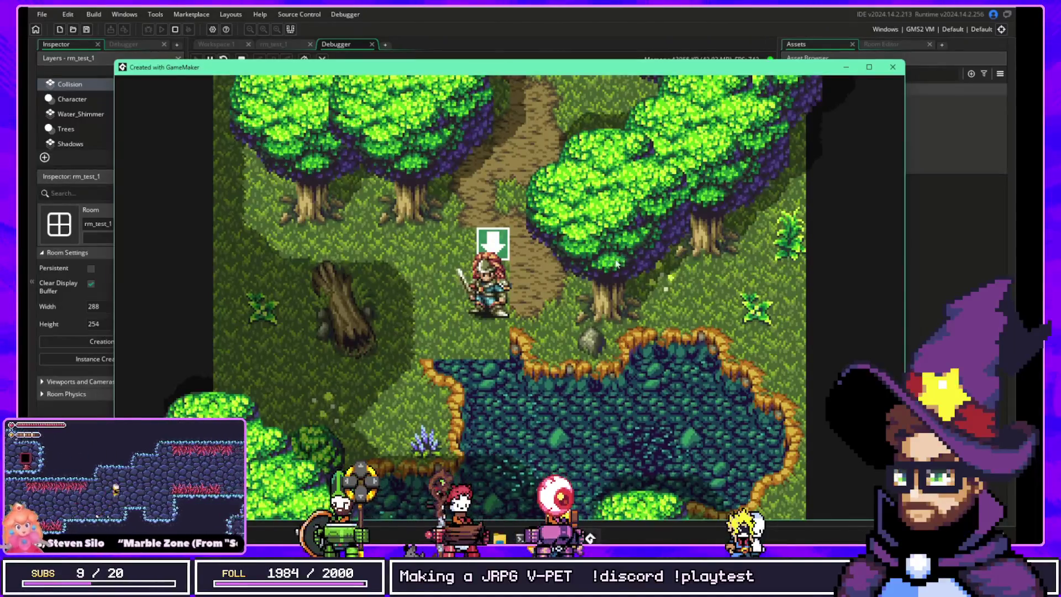
Step: Swing the sword off the path, wander into the trees, then quit the game with Escape
key("Up")
key("Left")
key("space")
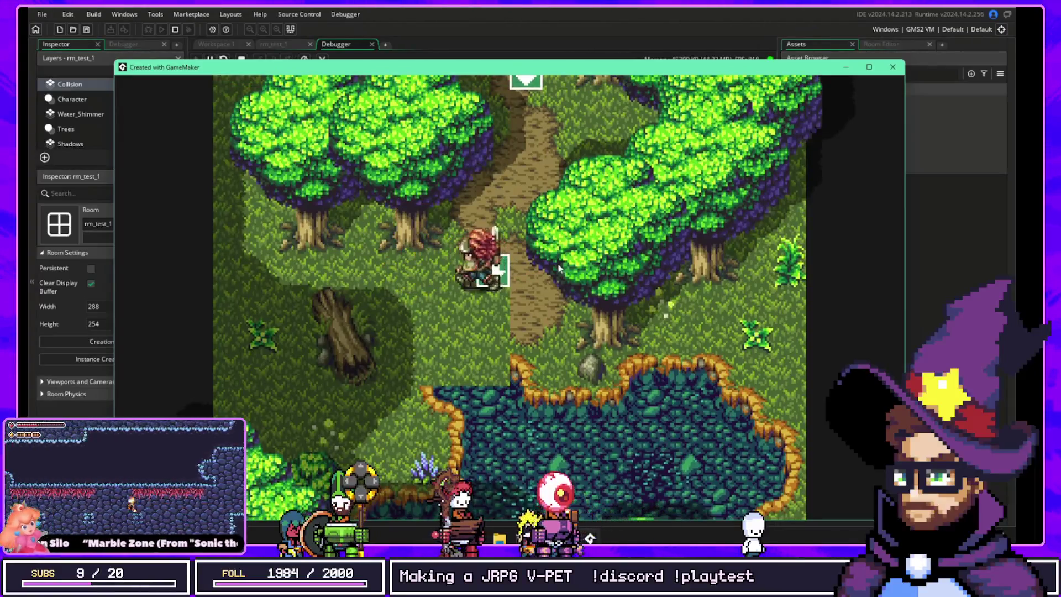
key("Left")
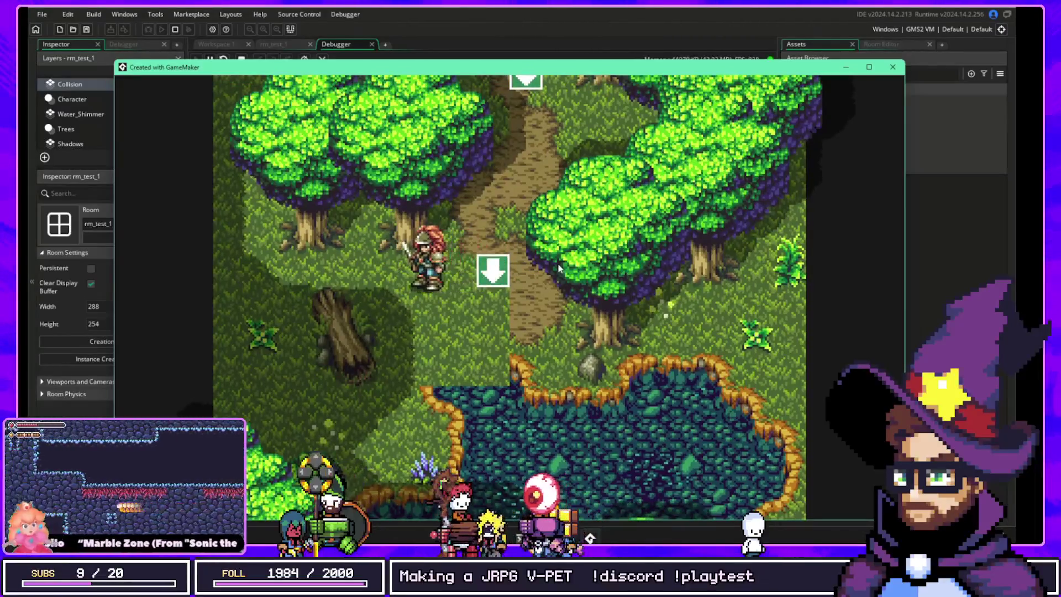
key("Up")
key("Down")
key("Right")
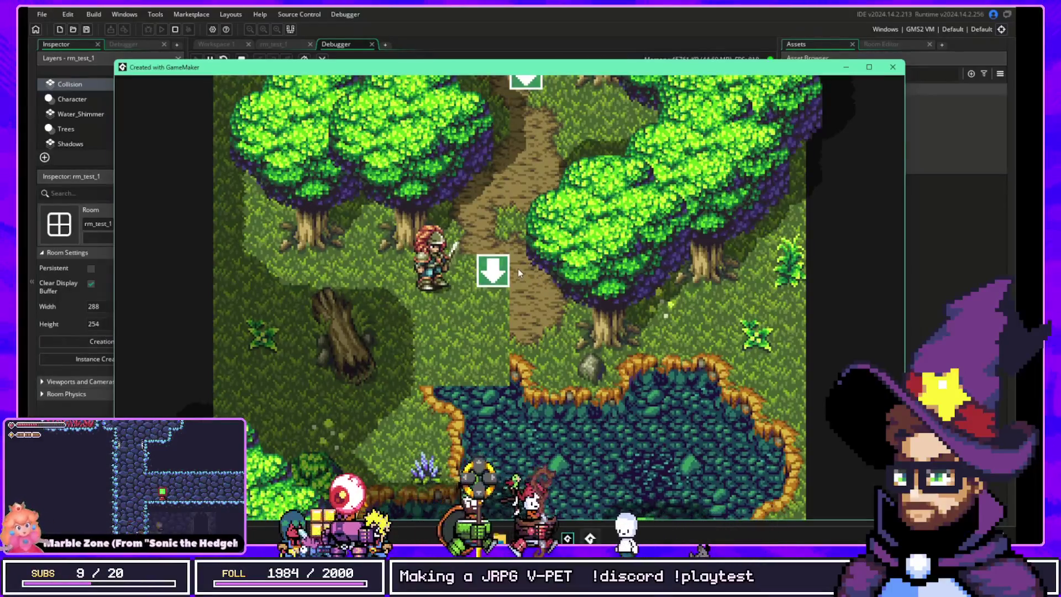
key("Escape")
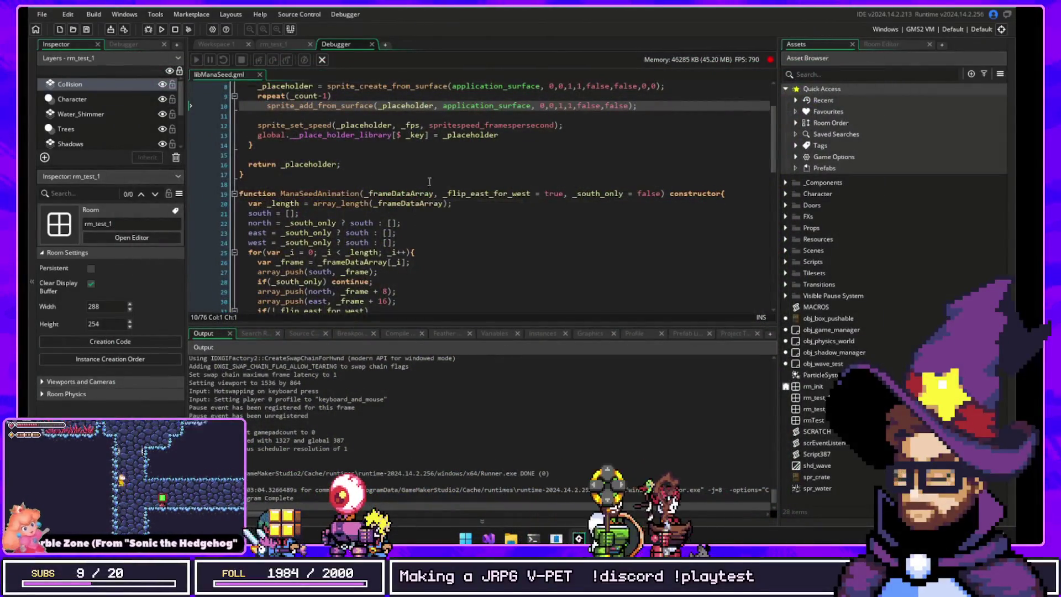
Step: Switch to the ECS test project and pan the workspace to show the HandleComboAttack script fully
key("alt+F4")
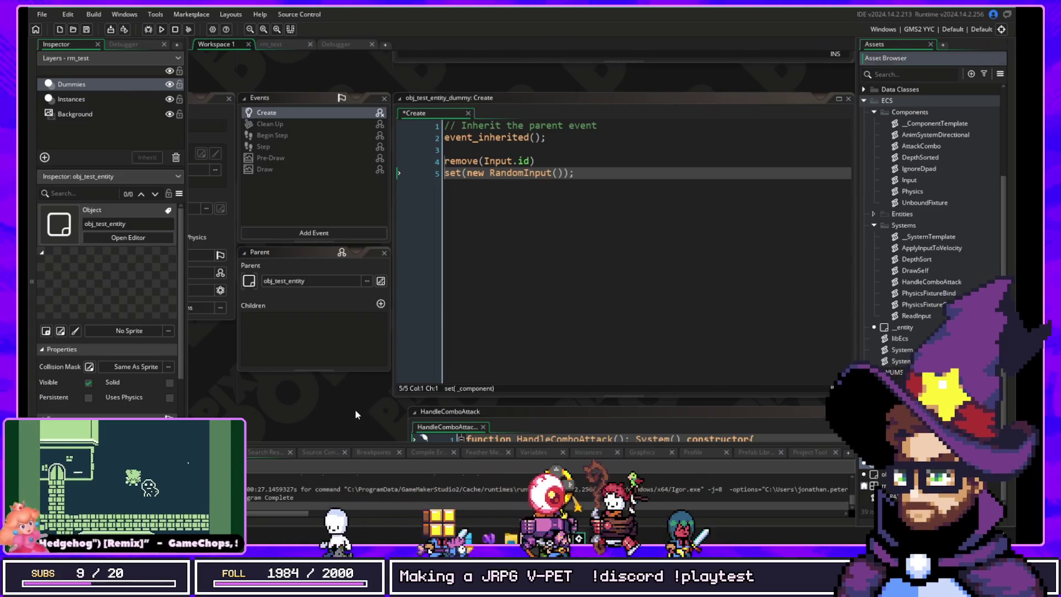
left_click_drag(355, 409, 308, 262)
scroll(341, 334, "right", 3)
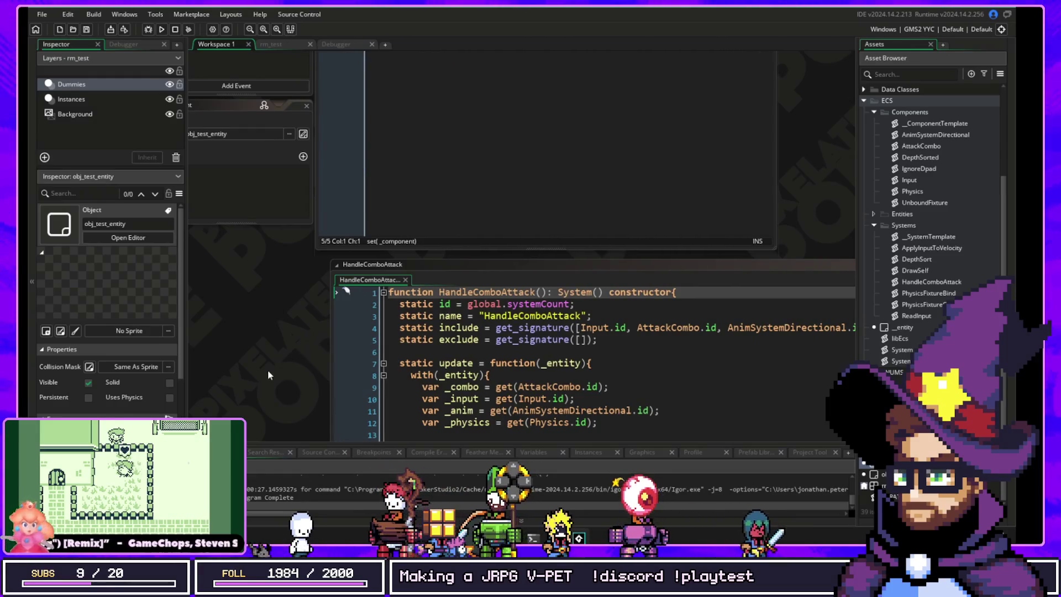
scroll(263, 343, "down", 3)
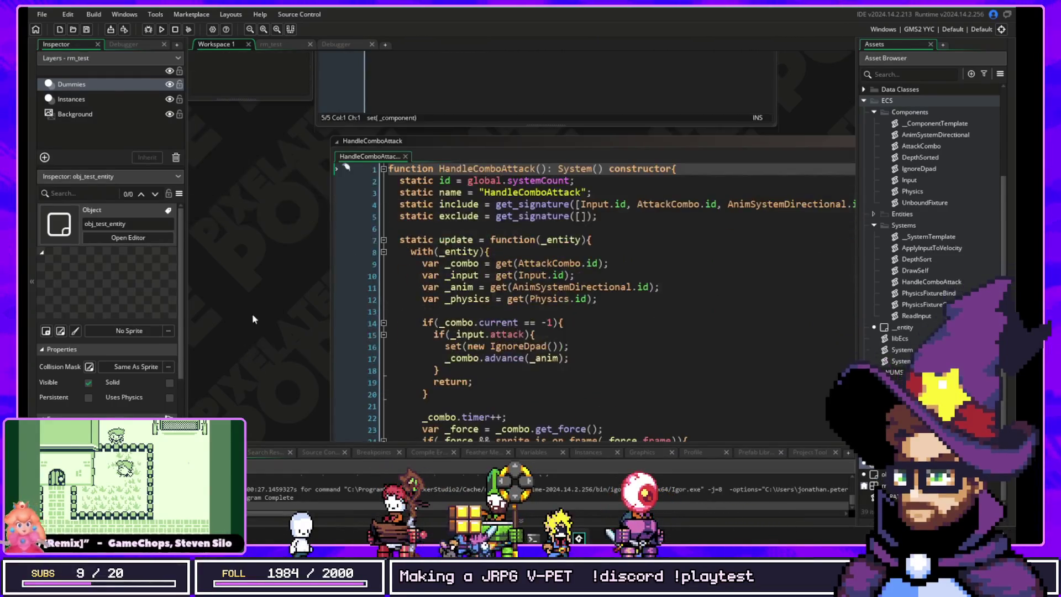
scroll(264, 250, "right", 2)
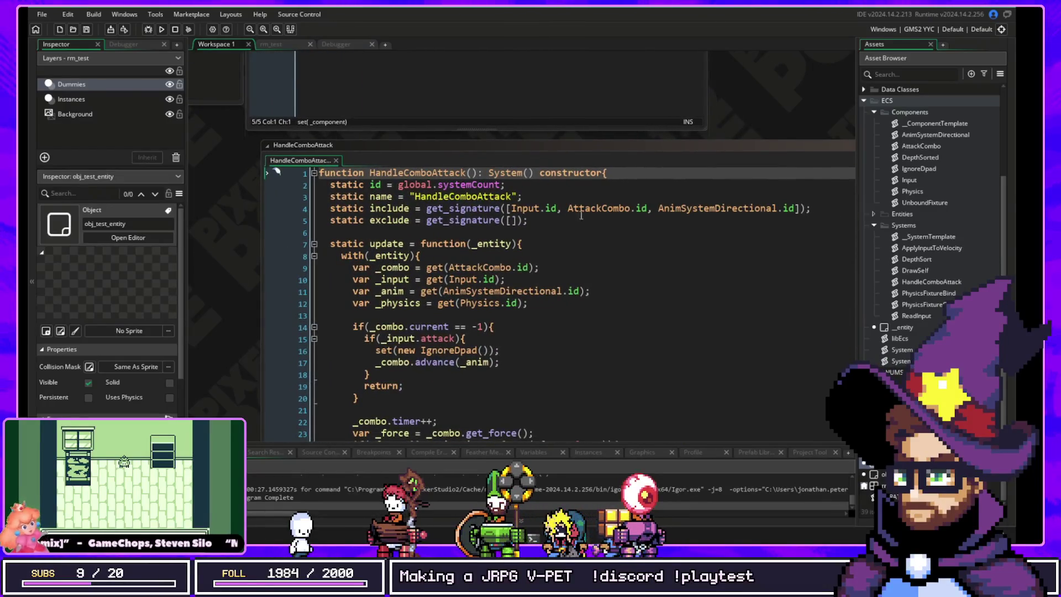
left_click(509, 208)
scroll(713, 225, "down", 2)
scroll(714, 225, "right", 2)
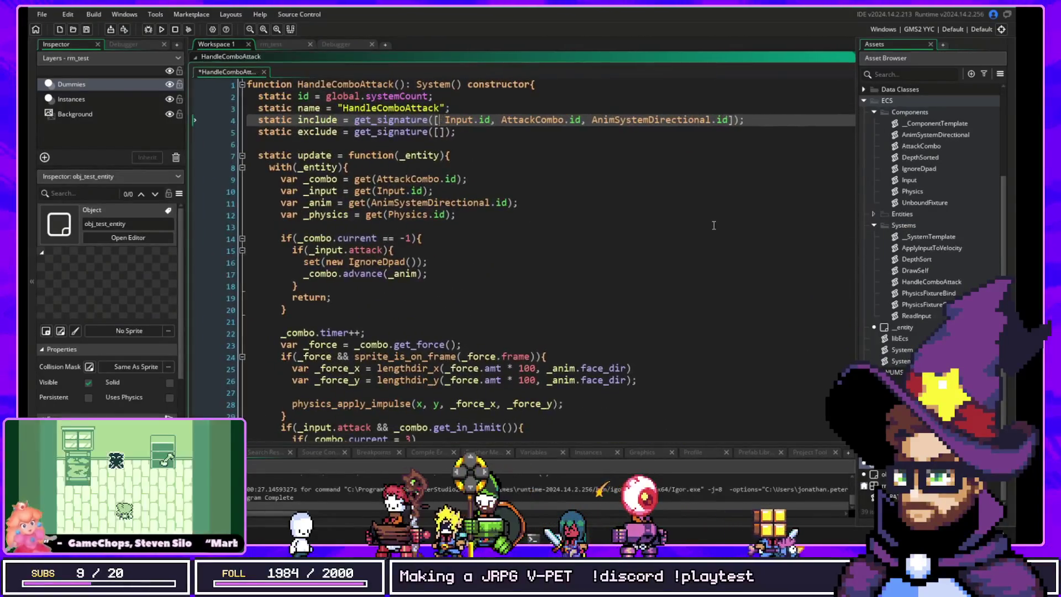
key("BackSpace")
key("Down")
type("Paused.id")
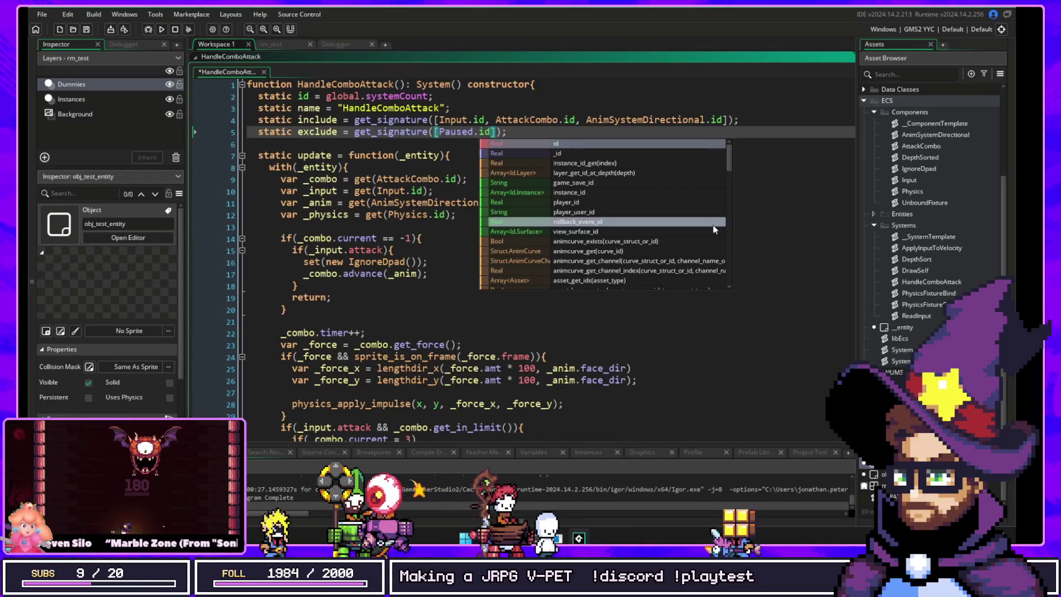
key("Escape")
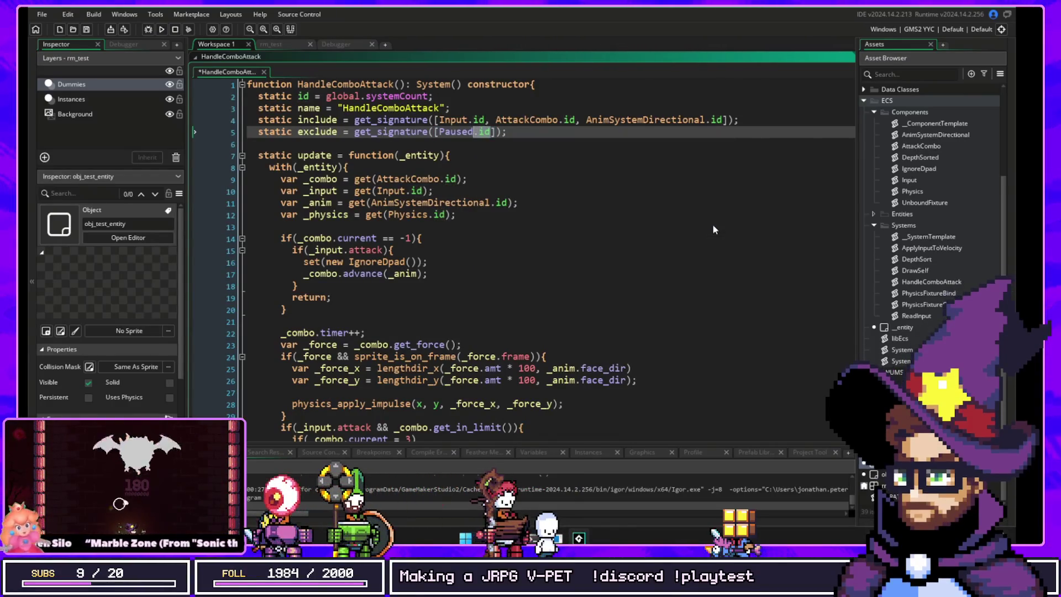
key("BackSpace")
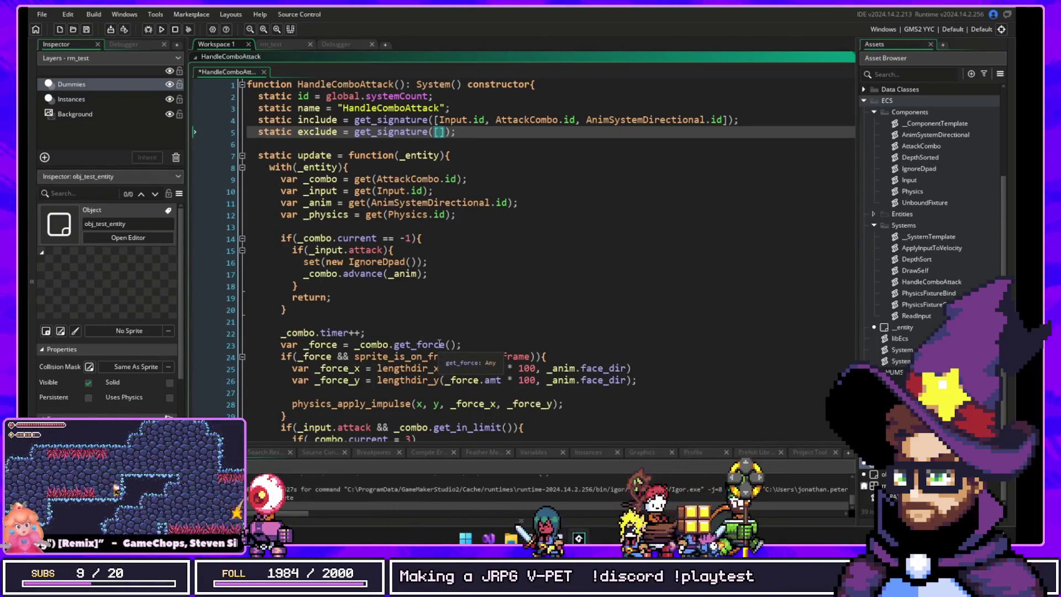
mouse_move(456, 355)
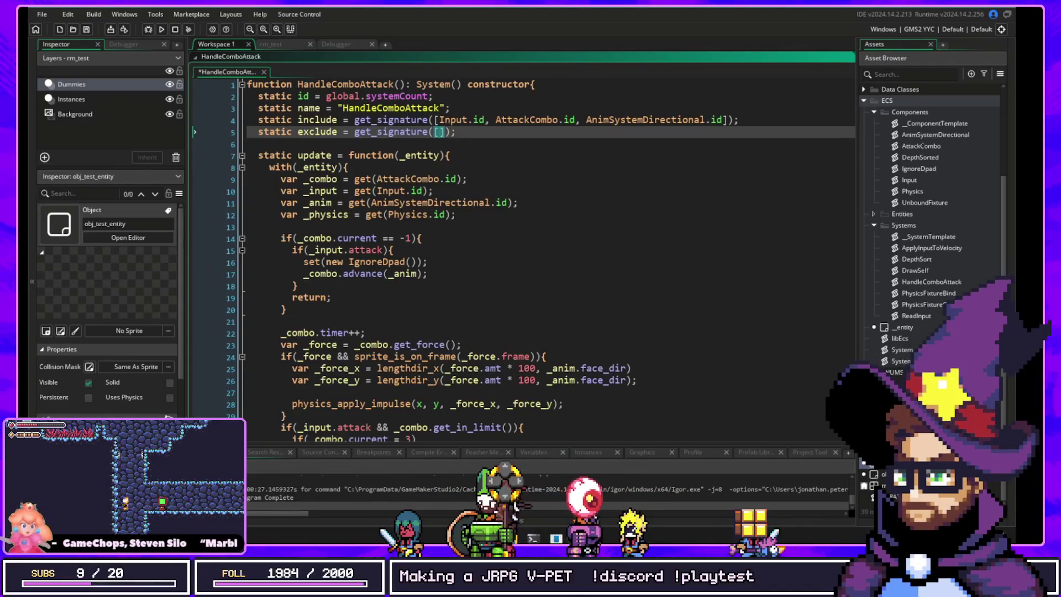
key("ctrl+Tab")
left_click(553, 260)
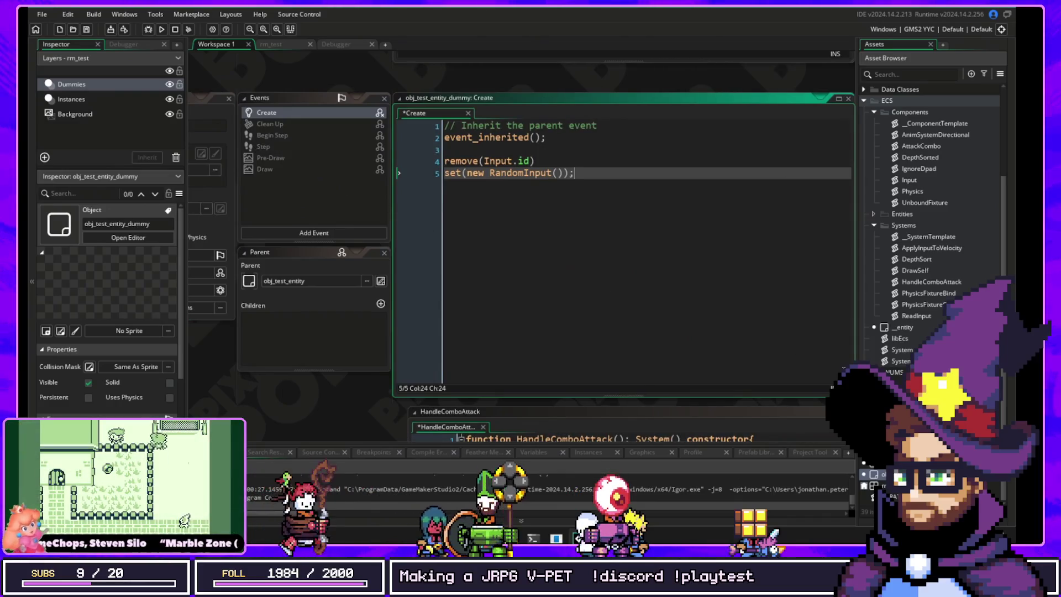
Step: In __entity's Step event, insert 'if(paused) exit' above the HandleComboAttack update call
double_click(904, 327)
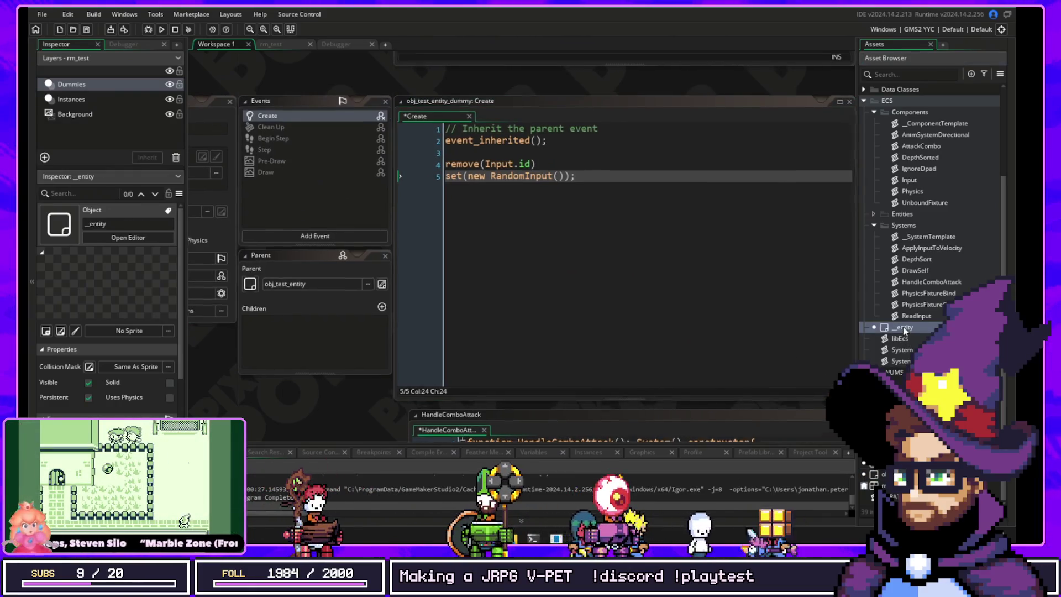
double_click(358, 149)
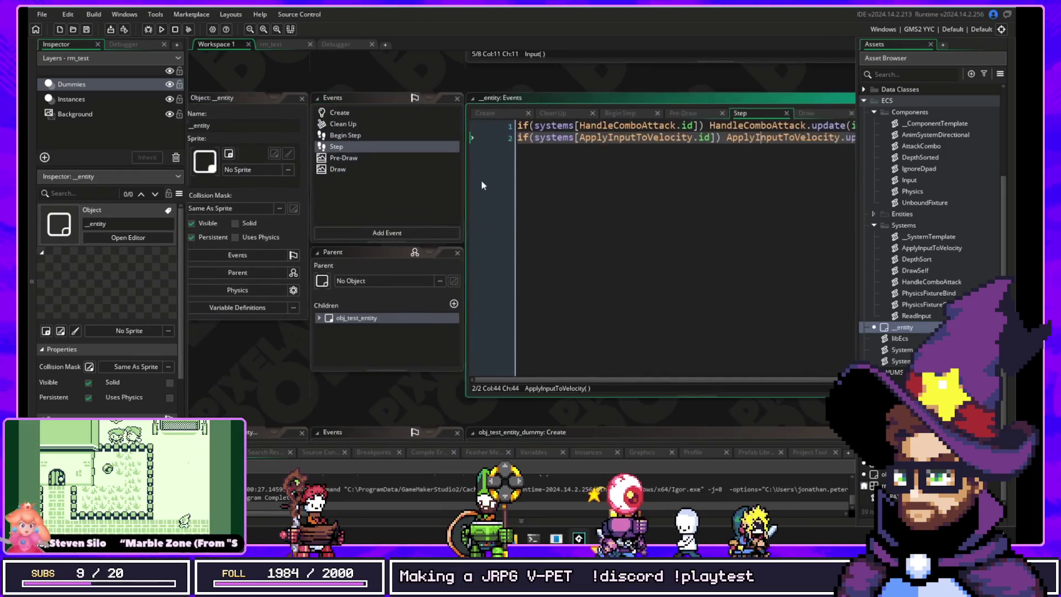
left_click(822, 124)
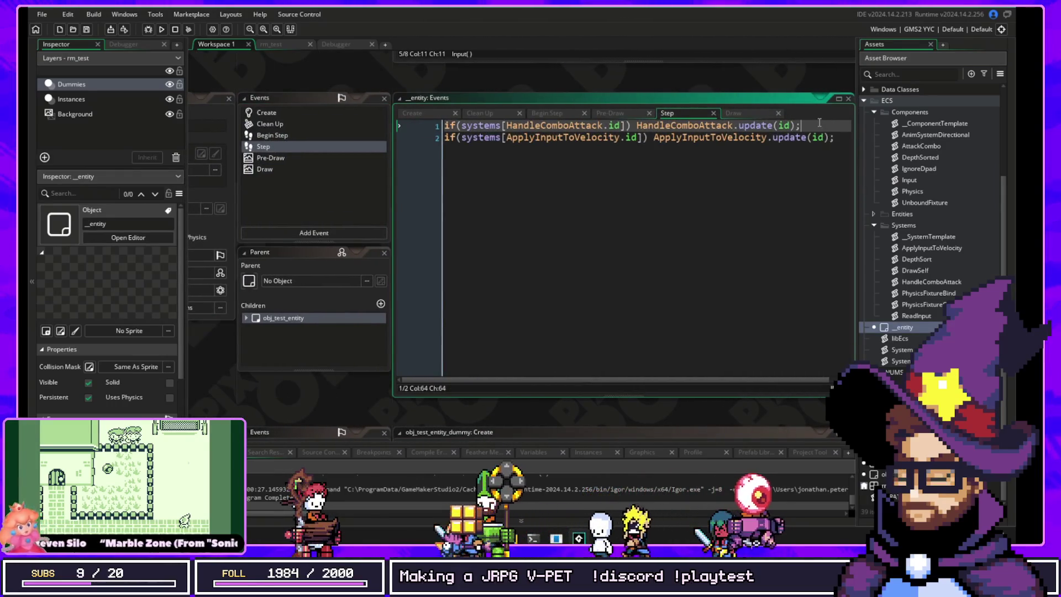
key("Home")
key("Return")
key("Up")
type("if(paus")
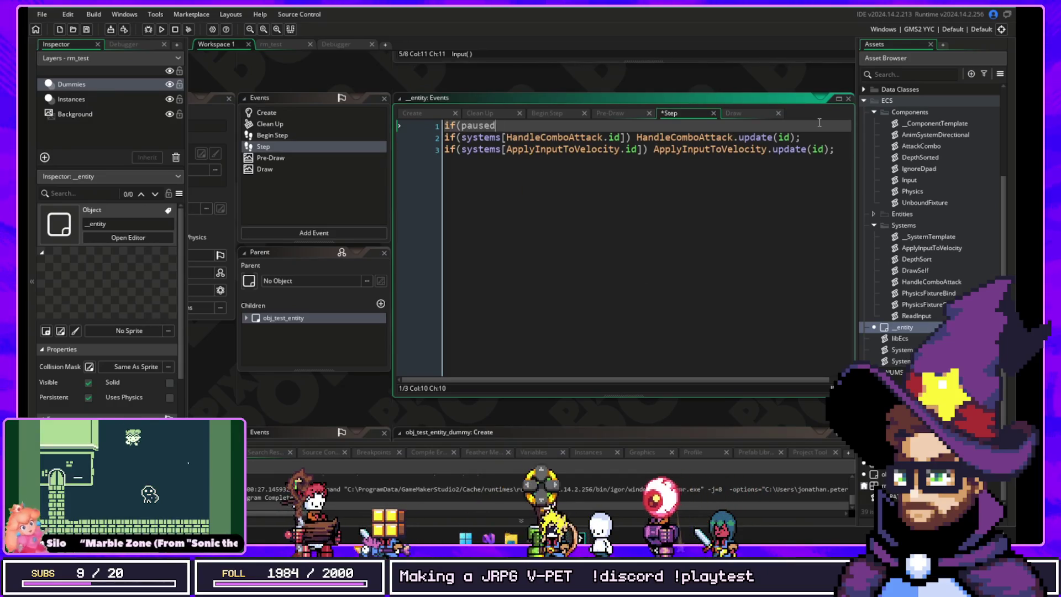
type("ed) exit;")
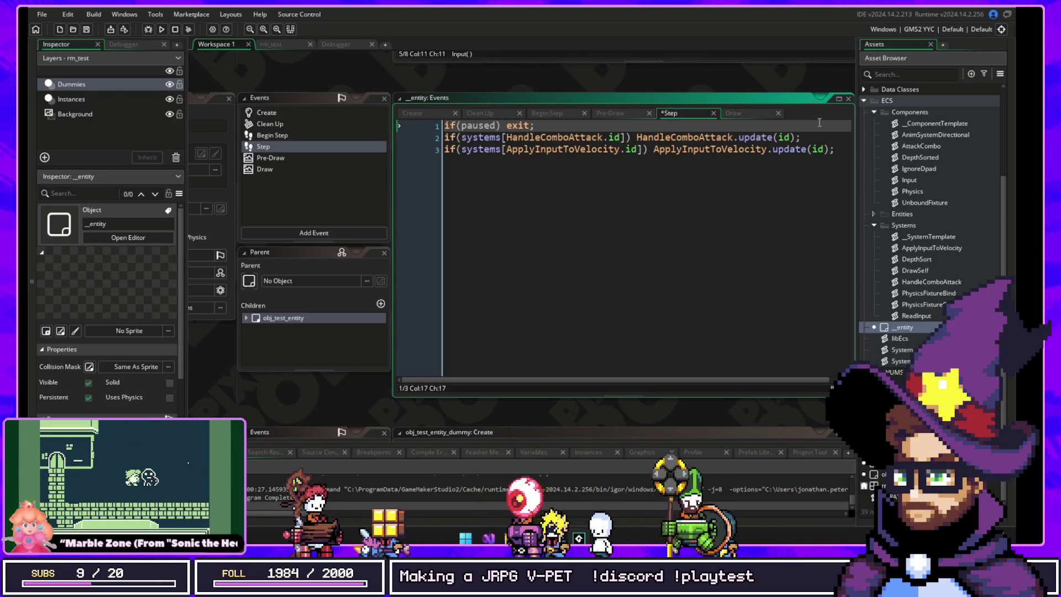
scroll(343, 366, "down", 3)
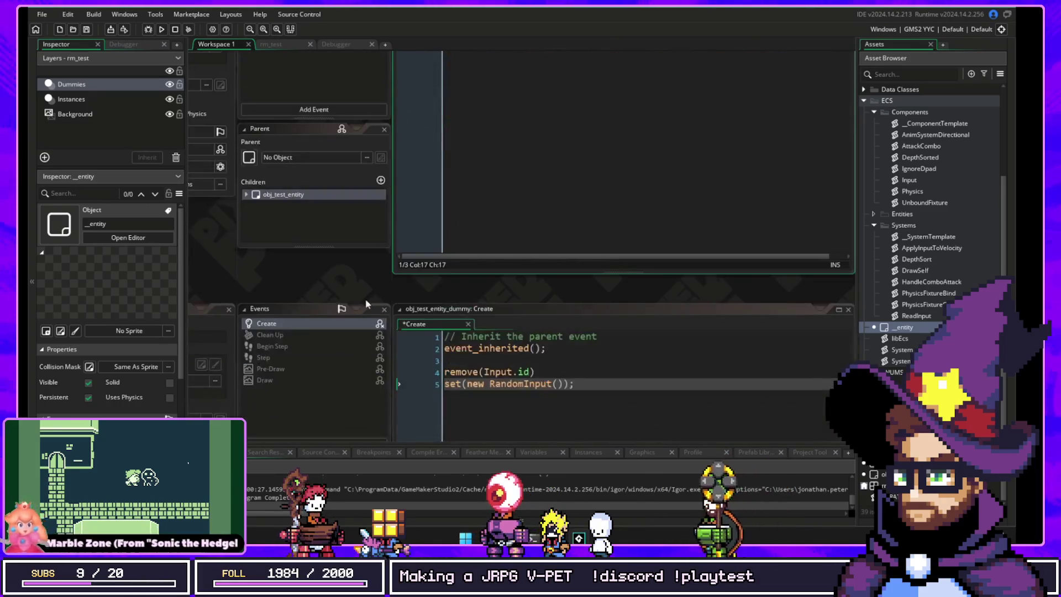